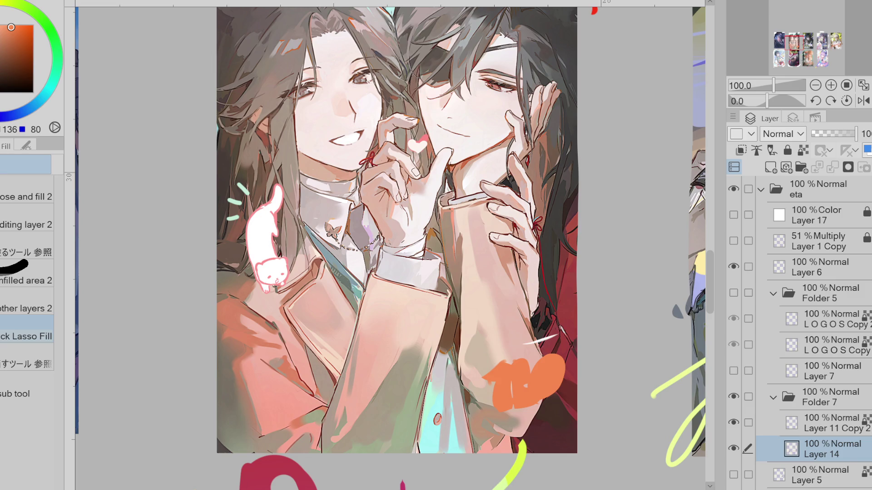
# Step: Zoom in on the orange patch on the forearm and flip the canvas view horizontally
pyautogui.scroll(3, 413, 331)
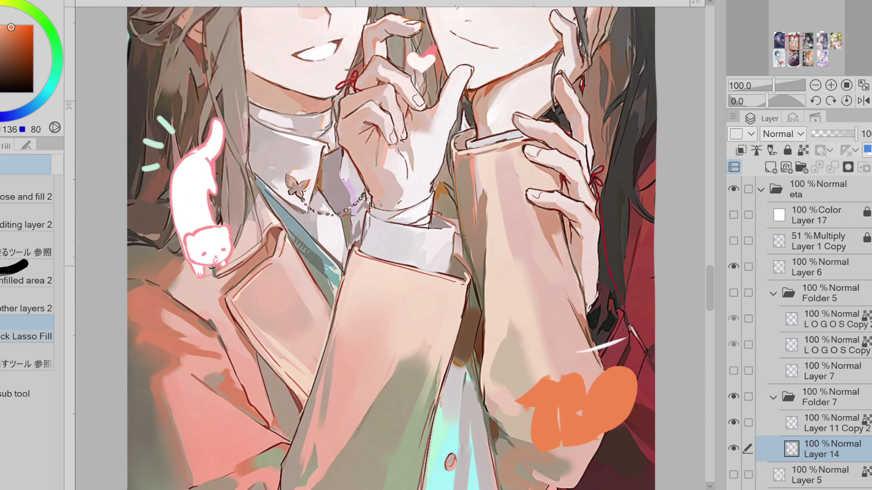
pyautogui.scroll(-3, 392, 245)
pyautogui.scroll(3, 393, 245)
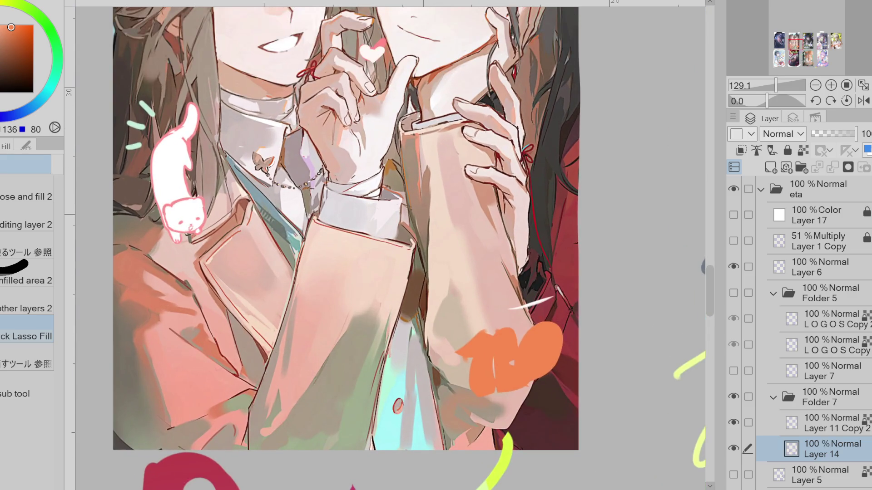
pyautogui.scroll(1, 445, 250)
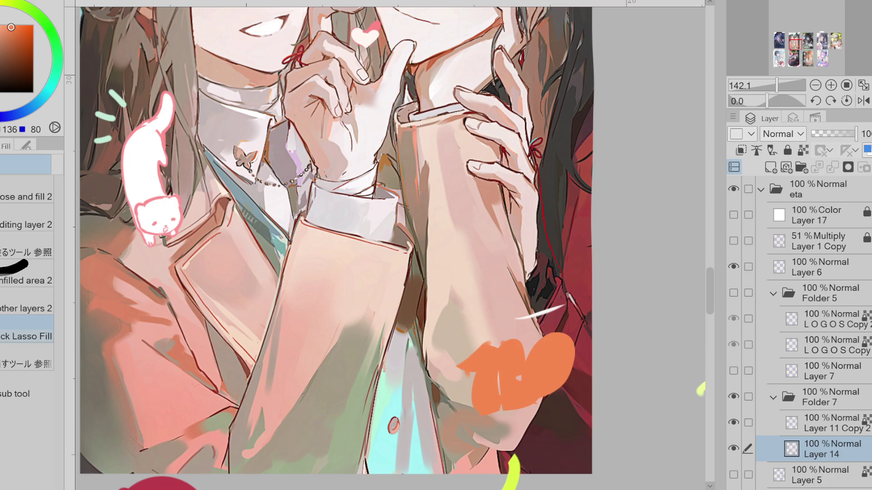
pyautogui.click(863, 101)
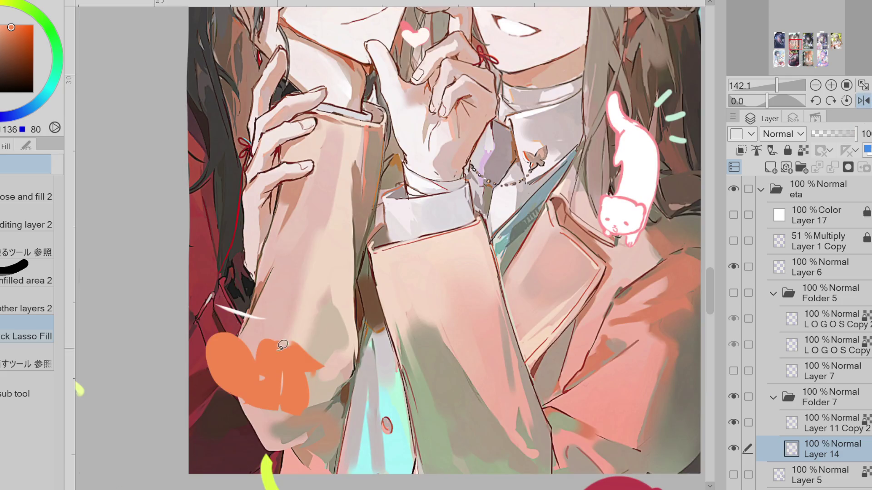
# Step: Try an orange lasso fill on the forearm, then undo the stray fill
pyautogui.press('m')
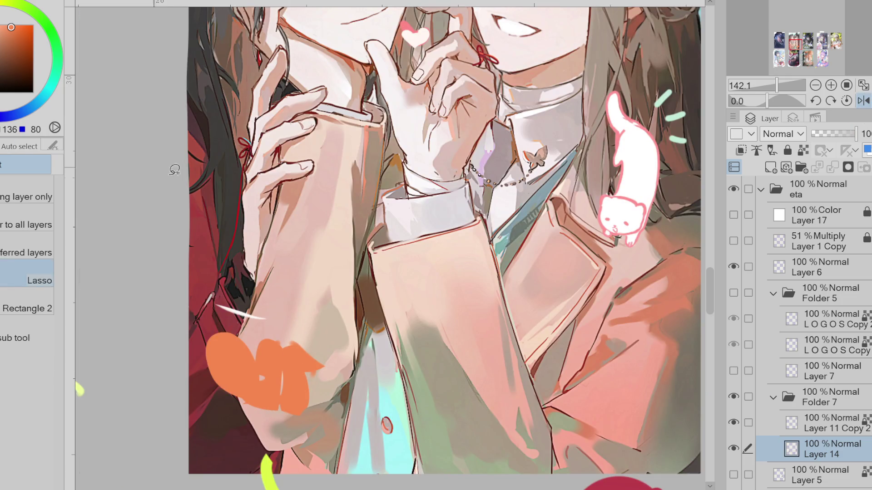
pyautogui.press('b')
pyautogui.press('g')
pyautogui.moveTo(279, 316); pyautogui.dragTo(281, 319)
pyautogui.hotkey('ctrl', 'z')
pyautogui.press('e')
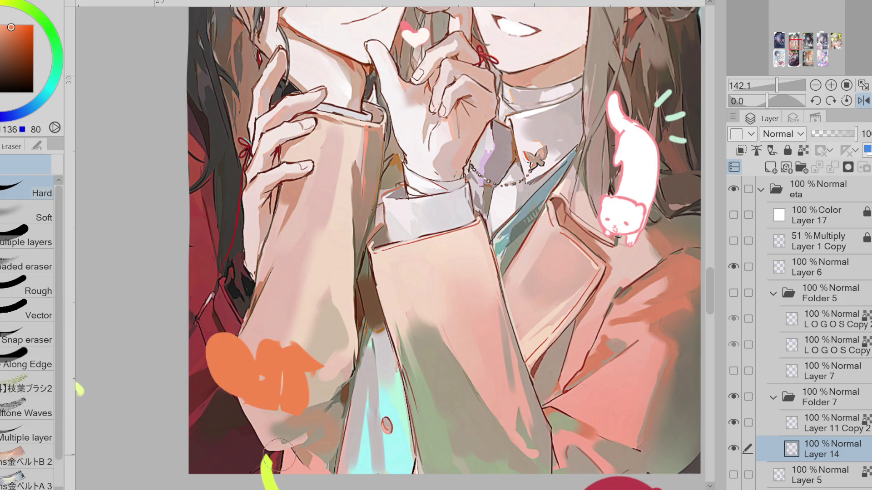
# Step: Hide Layer 11 Copy 2 and make Layer 14 the working layer, toggling it to compare
pyautogui.click(733, 422)
pyautogui.moveTo(838, 418); pyautogui.dragTo(848, 447)
pyautogui.click(849, 447)
pyautogui.click(734, 449)
pyautogui.click(733, 449)
# Step: Extend the cat's outline along its right side in a darker pink-red
pyautogui.keyDown('alt'); pyautogui.click(622, 196); pyautogui.keyUp('alt')
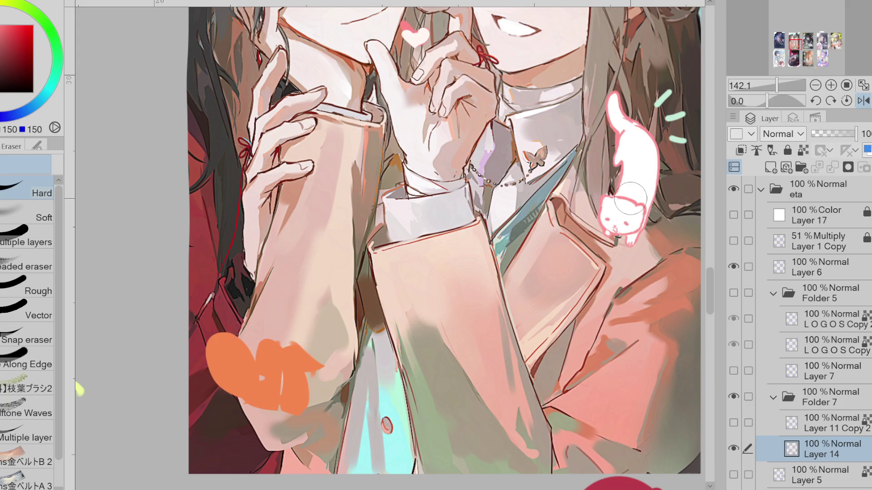
pyautogui.press('p')
pyautogui.keyDown('alt'); pyautogui.click(616, 202); pyautogui.keyUp('alt')
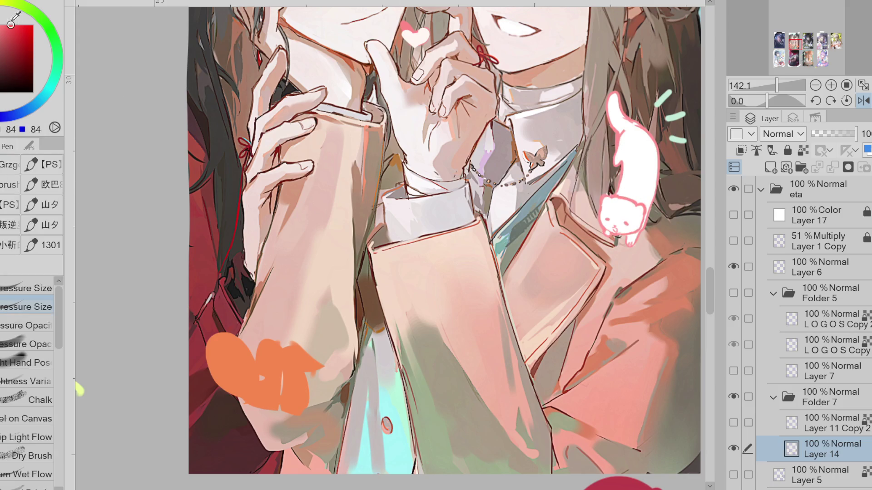
pyautogui.moveTo(654, 212); pyautogui.dragTo(642, 229)
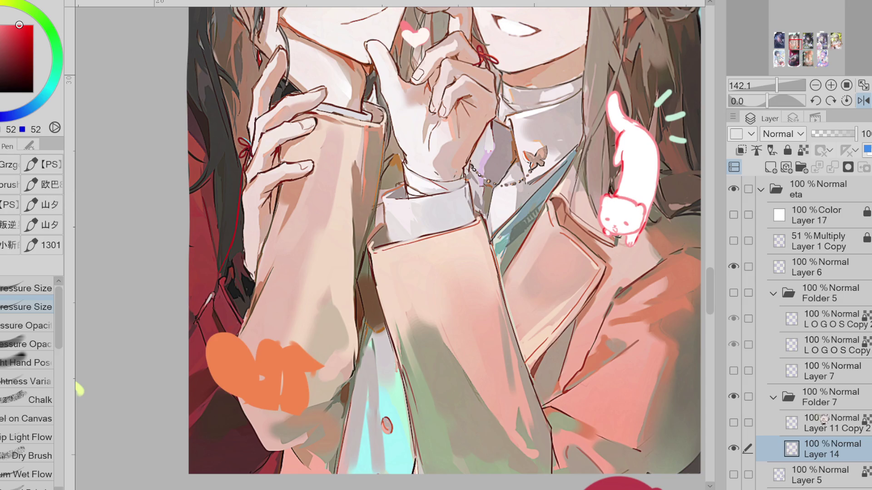
# Step: Sculpt the orange patch into a fox with pointed ears and a bushy tail, then unmirror the view
pyautogui.keyDown('alt'); pyautogui.click(288, 357); pyautogui.keyUp('alt')
pyautogui.press('m')
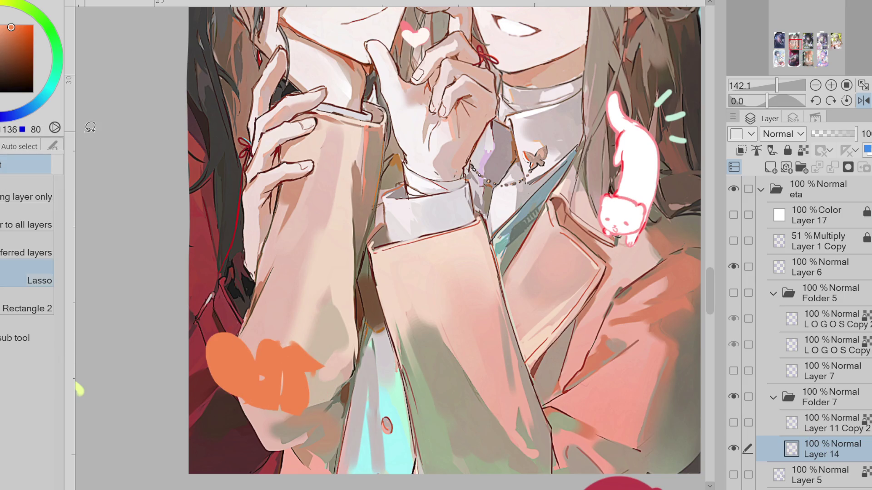
pyautogui.moveTo(262, 351); pyautogui.dragTo(255, 402)
pyautogui.hotkey('ctrl', 'd')
pyautogui.press('g')
pyautogui.moveTo(294, 336)
pyautogui.mouseDown()
pyautogui.moveTo(268, 349)
pyautogui.moveTo(313, 347)
pyautogui.moveTo(259, 340)
pyautogui.moveTo(309, 334)
pyautogui.moveTo(297, 345)
pyautogui.moveTo(272, 333)
pyautogui.moveTo(277, 349)
pyautogui.moveTo(318, 343)
pyautogui.moveTo(309, 344)
pyautogui.mouseUp()
pyautogui.press('h')
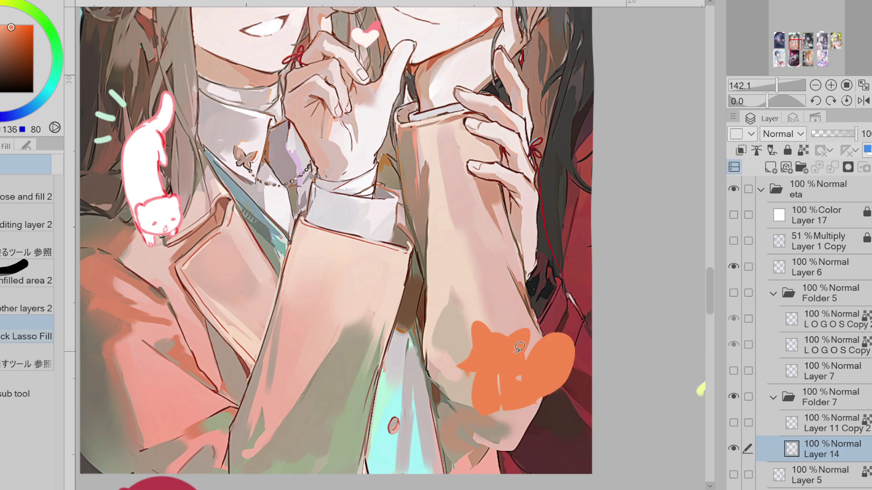
pyautogui.moveTo(477, 343)
pyautogui.mouseDown()
pyautogui.moveTo(472, 366)
pyautogui.moveTo(486, 377)
pyautogui.moveTo(472, 345)
pyautogui.moveTo(499, 384)
pyautogui.moveTo(496, 353)
pyautogui.moveTo(470, 368)
pyautogui.moveTo(495, 384)
pyautogui.moveTo(518, 377)
pyautogui.moveTo(487, 365)
pyautogui.moveTo(478, 385)
pyautogui.mouseUp()
# Step: Finish the fox's orange left edge and clear the unwanted white from its chest area
pyautogui.keyDown('alt'); pyautogui.click(501, 330); pyautogui.keyUp('alt')
pyautogui.keyDown('alt'); pyautogui.click(409, 209); pyautogui.keyUp('alt')
pyautogui.hotkey('ctrl', 'z')
pyautogui.press('e')
pyautogui.keyDown('alt'); pyautogui.click(495, 354); pyautogui.keyUp('alt')
pyautogui.press('m')
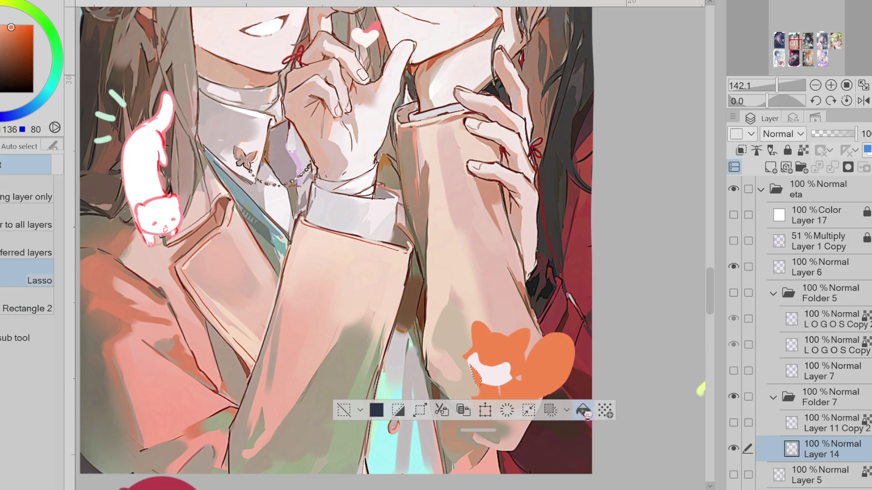
pyautogui.press('Delete')
pyautogui.hotkey('ctrl', 'd')
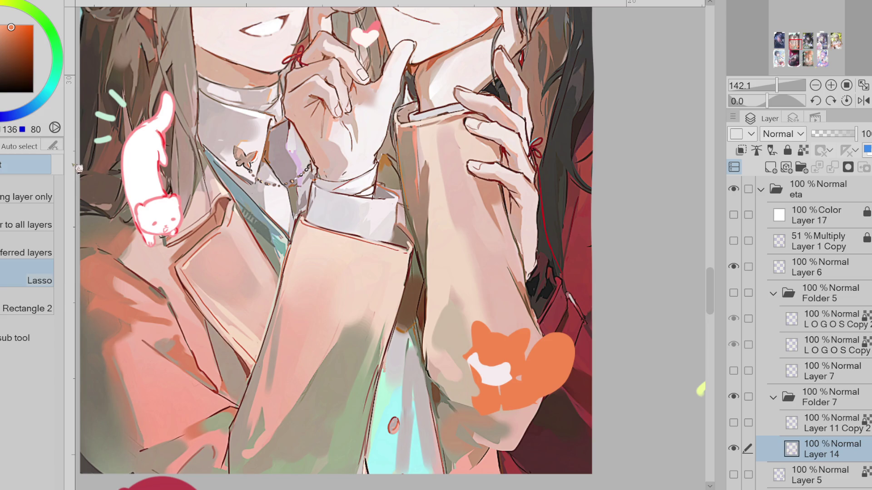
pyautogui.press('g')
# Step: Touch up the fox's fur colours and fill both inner ears pale grey
pyautogui.keyDown('alt'); pyautogui.click(486, 358); pyautogui.keyUp('alt')
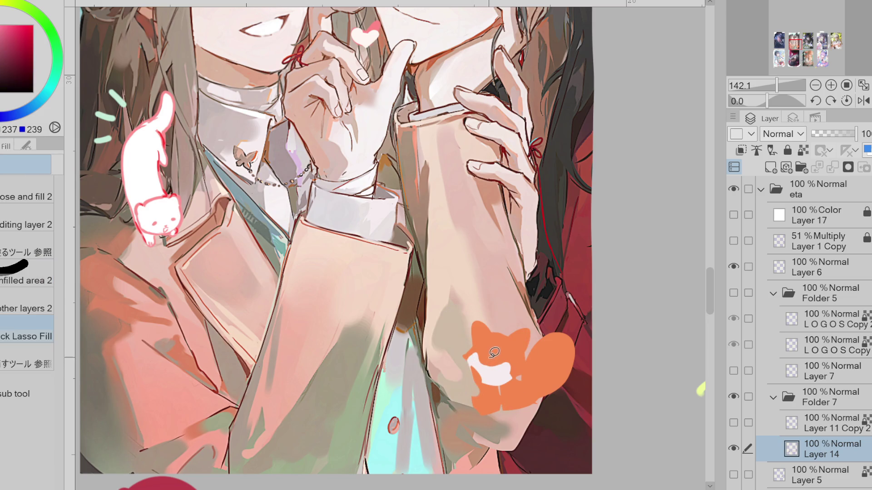
pyautogui.keyDown('alt'); pyautogui.click(493, 348); pyautogui.keyUp('alt')
pyautogui.keyDown('alt'); pyautogui.click(488, 348); pyautogui.keyUp('alt')
pyautogui.keyDown('alt'); pyautogui.click(507, 332); pyautogui.keyUp('alt')
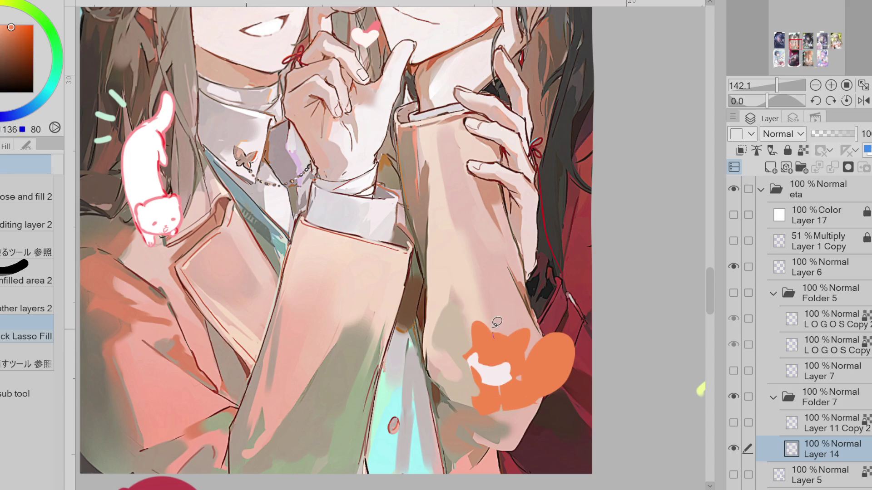
pyautogui.press('e')
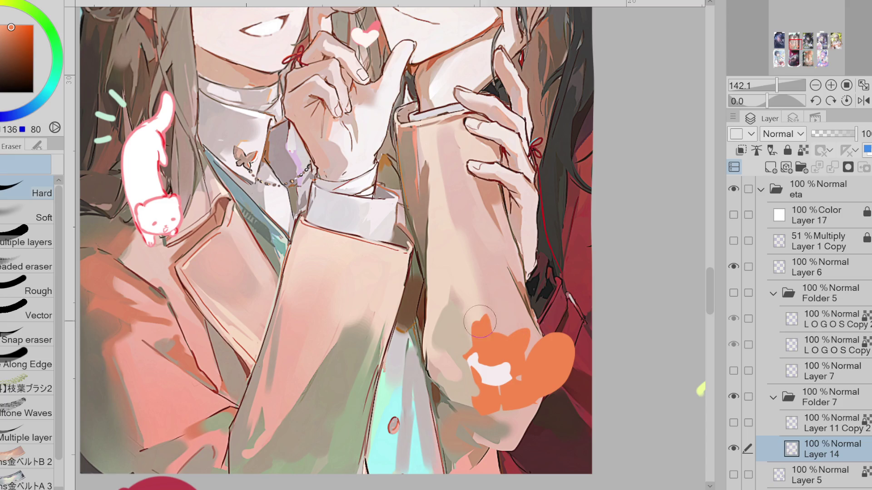
pyautogui.keyDown('alt'); pyautogui.click(535, 331); pyautogui.keyUp('alt')
pyautogui.press('g')
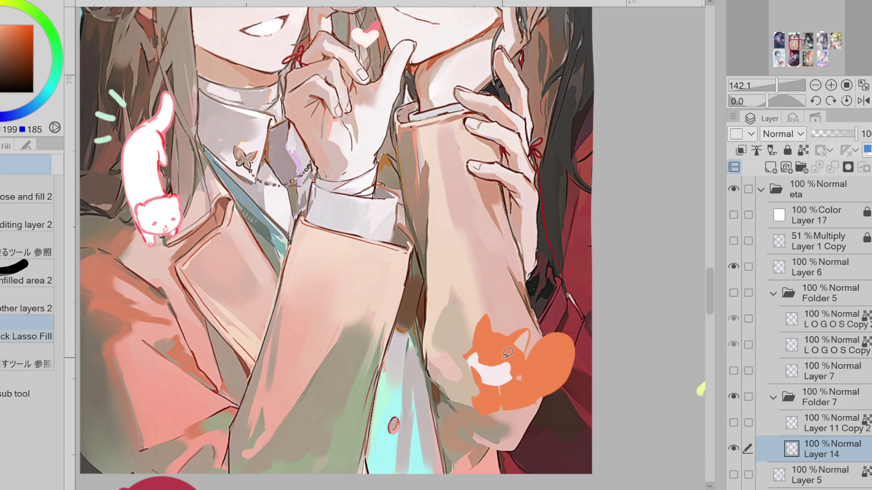
pyautogui.keyDown('alt'); pyautogui.click(503, 240); pyautogui.keyUp('alt')
pyautogui.click(521, 341)
pyautogui.click(480, 331)
# Step: Place a dark eye dot on the fox's pale face
pyautogui.keyDown('alt'); pyautogui.click(487, 366); pyautogui.keyUp('alt')
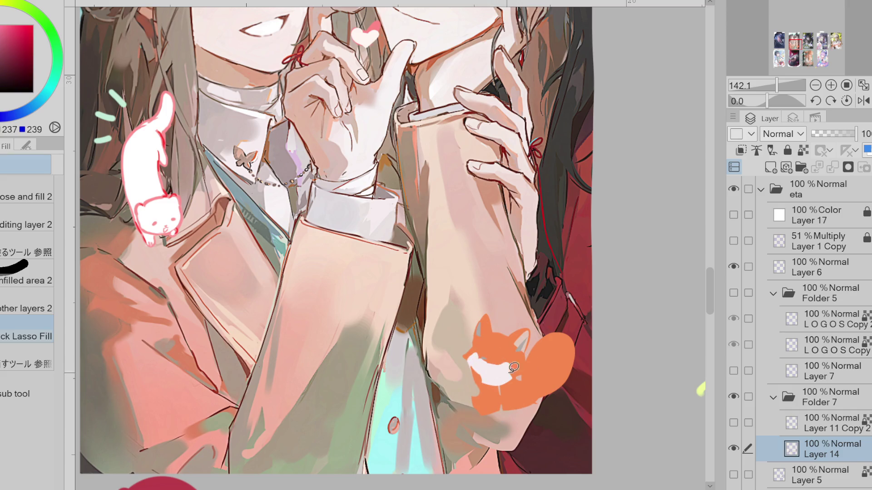
pyautogui.keyDown('alt'); pyautogui.click(489, 349); pyautogui.keyUp('alt')
pyautogui.keyDown('alt'); pyautogui.click(548, 308); pyautogui.keyUp('alt')
pyautogui.click(485, 358)
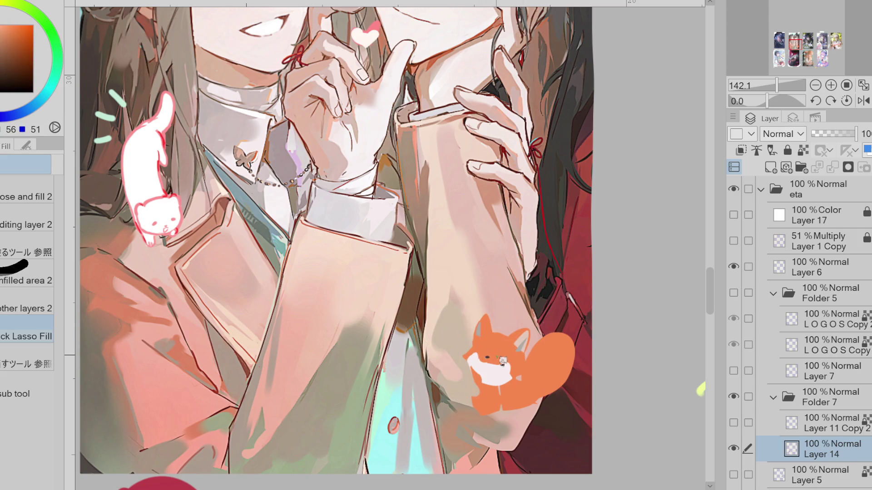
pyautogui.scroll(-2, 500, 354)
# Step: Paint the fox's eyes as round dark dots, redrawing the left one slightly lower
pyautogui.scroll(-1, 518, 347)
pyautogui.scroll(4, 517, 347)
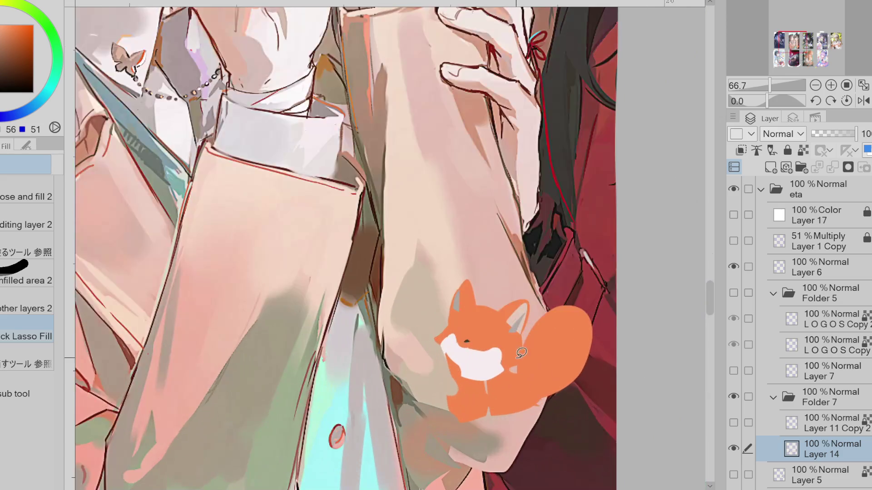
pyautogui.press('p')
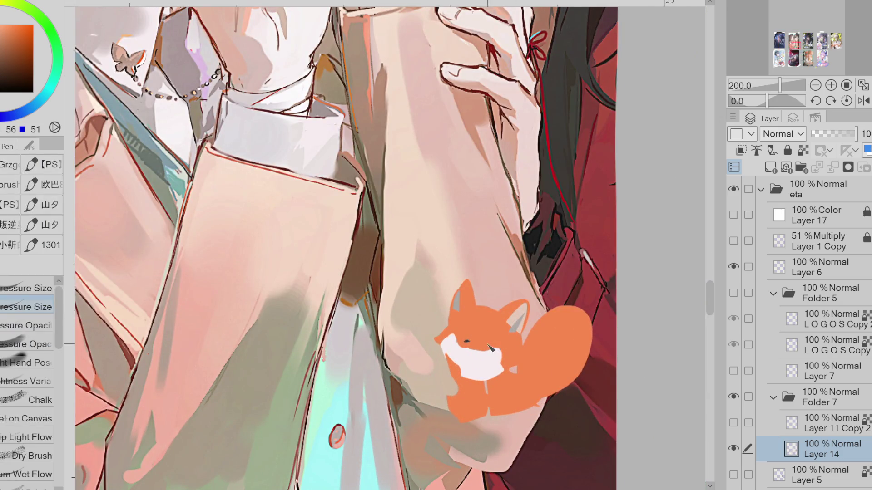
pyautogui.moveTo(483, 341)
pyautogui.mouseDown()
pyautogui.moveTo(494, 344)
pyautogui.moveTo(469, 340)
pyautogui.mouseUp()
pyautogui.hotkey('ctrl', 'z')
pyautogui.hotkey('ctrl', 'y')
pyautogui.keyDown('alt'); pyautogui.click(458, 340); pyautogui.keyUp('alt')
pyautogui.click(458, 332)
pyautogui.keyDown('alt'); pyautogui.click(490, 341); pyautogui.keyUp('alt')
pyautogui.hotkey('ctrl', 'z')
# Step: Refine the fox's face around the eyes with orange, white and dark touches
pyautogui.keyDown('alt'); pyautogui.click(459, 338); pyautogui.keyUp('alt')
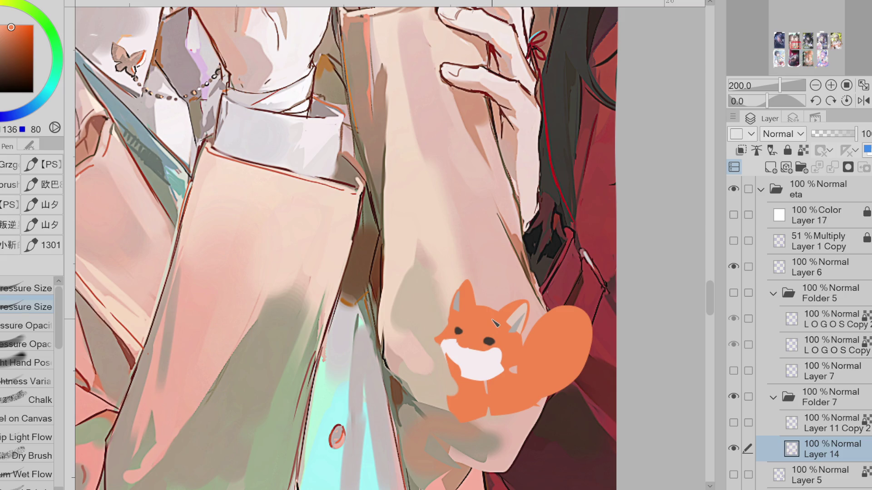
pyautogui.press('e')
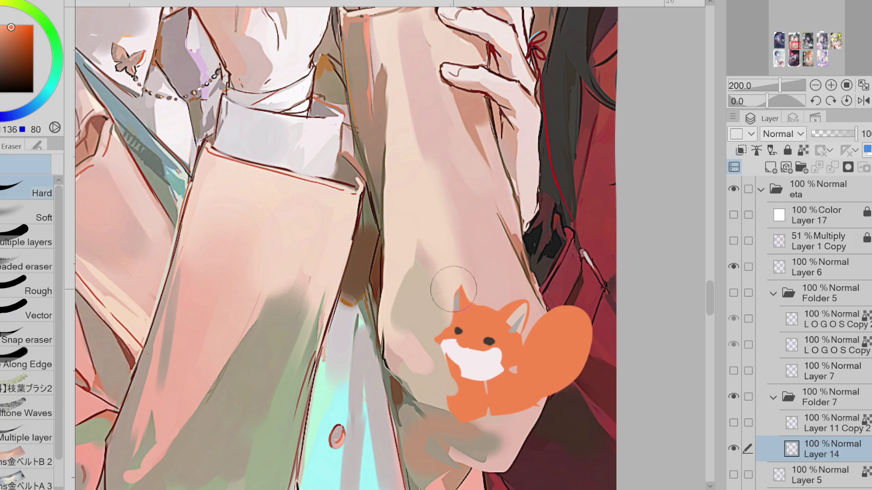
pyautogui.press('p')
pyautogui.keyDown('alt'); pyautogui.click(459, 332); pyautogui.keyUp('alt')
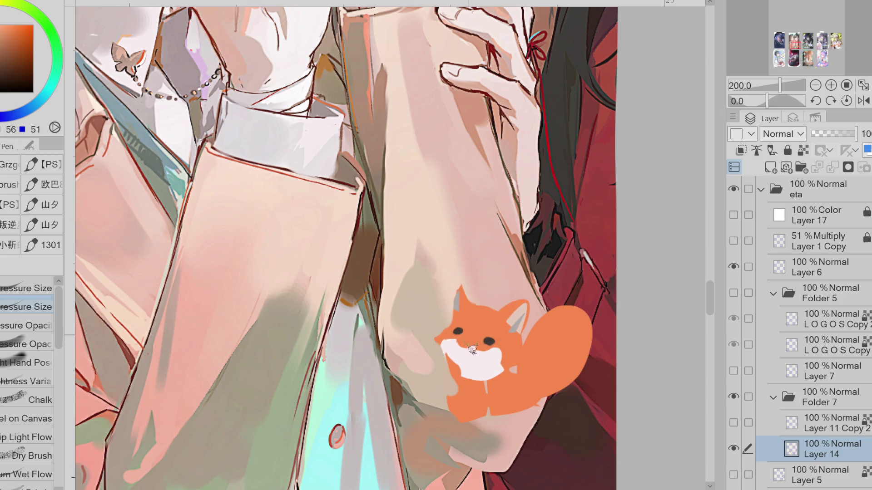
pyautogui.keyDown('alt'); pyautogui.click(496, 337); pyautogui.keyUp('alt')
pyautogui.keyDown('alt'); pyautogui.click(463, 351); pyautogui.keyUp('alt')
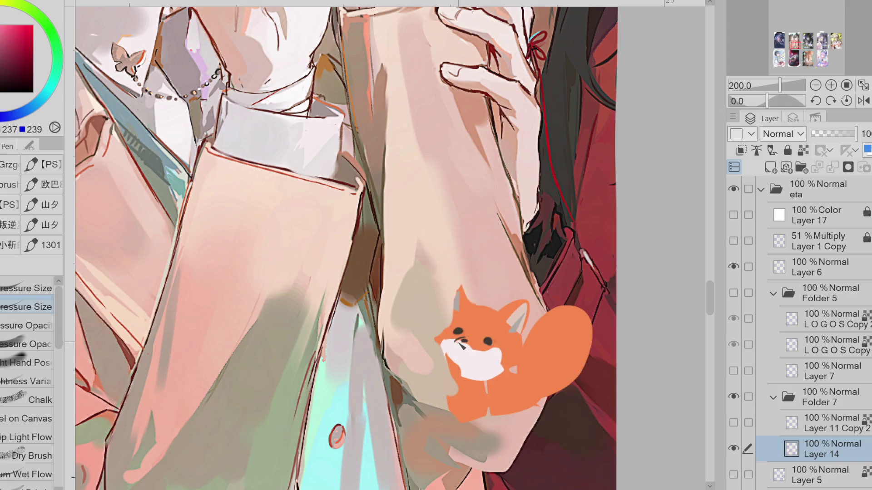
pyautogui.keyDown('alt'); pyautogui.click(464, 341); pyautogui.keyUp('alt')
pyautogui.keyDown('alt'); pyautogui.click(498, 346); pyautogui.keyUp('alt')
# Step: Add a small dark nose on the fox's white face
pyautogui.keyDown('alt'); pyautogui.click(488, 342); pyautogui.keyUp('alt')
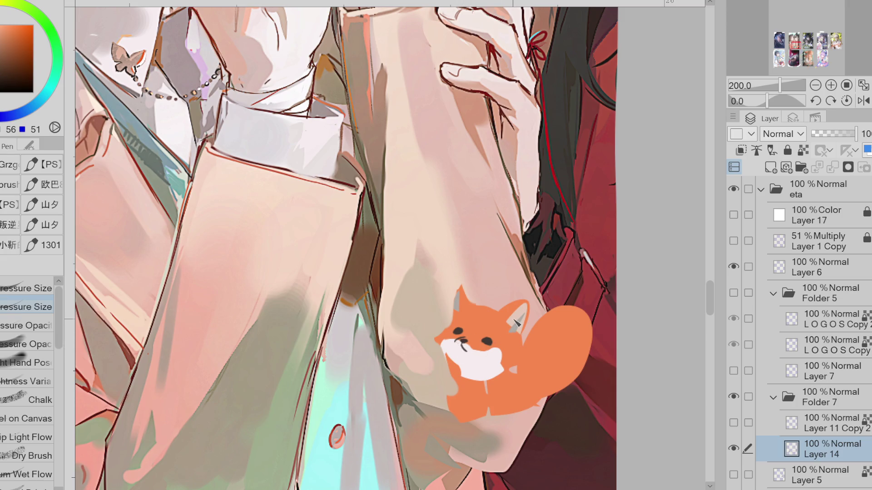
pyautogui.keyDown('alt'); pyautogui.click(488, 345); pyautogui.keyUp('alt')
pyautogui.keyDown('alt'); pyautogui.click(488, 345); pyautogui.keyUp('alt')
pyautogui.keyDown('alt'); pyautogui.click(458, 348); pyautogui.keyUp('alt')
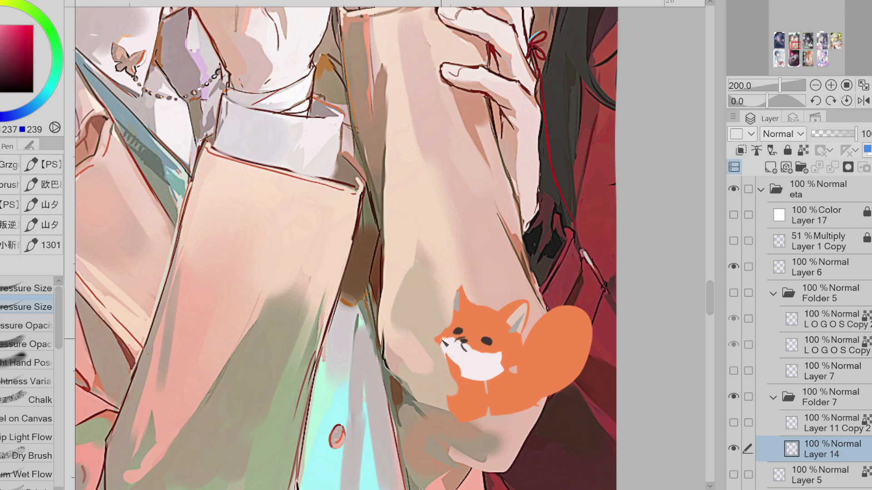
pyautogui.keyDown('alt'); pyautogui.click(451, 331); pyautogui.keyUp('alt')
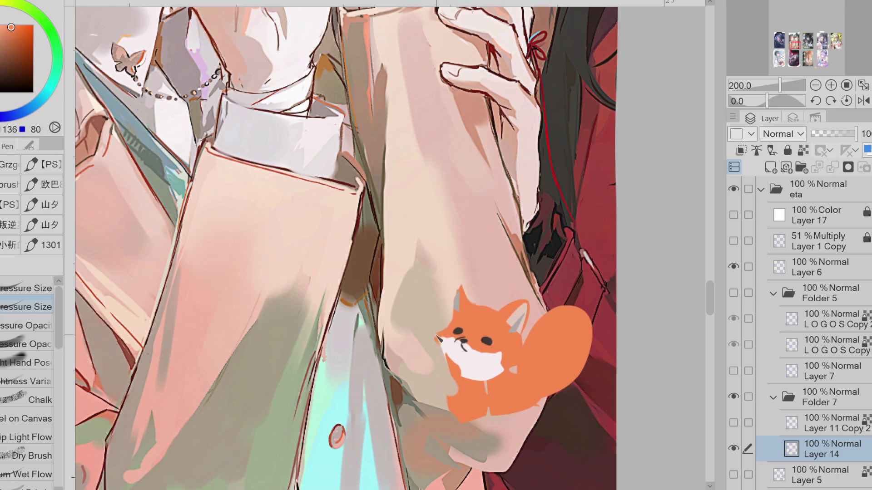
pyautogui.keyDown('alt'); pyautogui.click(452, 335); pyautogui.keyUp('alt')
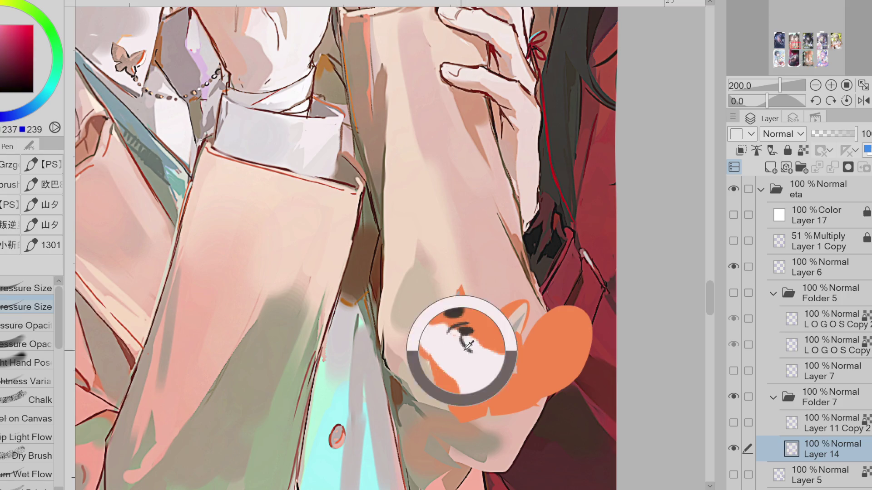
pyautogui.keyDown('alt'); pyautogui.click(469, 352); pyautogui.keyUp('alt')
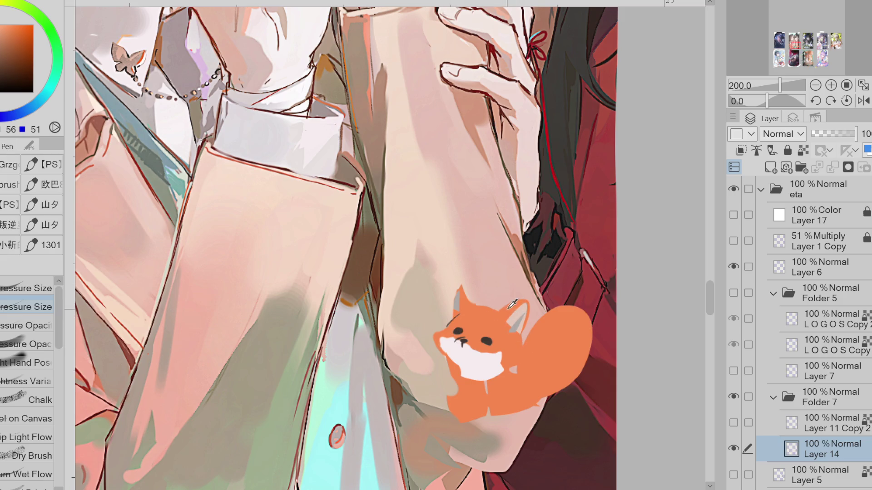
# Step: Outline the fox's right ear with a thin dark line and resample its face colours
pyautogui.moveTo(499, 319)
pyautogui.mouseDown()
pyautogui.moveTo(529, 323)
pyautogui.moveTo(522, 345)
pyautogui.moveTo(519, 303)
pyautogui.moveTo(521, 331)
pyautogui.moveTo(461, 291)
pyautogui.moveTo(453, 319)
pyautogui.moveTo(472, 298)
pyautogui.moveTo(459, 325)
pyautogui.mouseUp()
pyautogui.hotkey('ctrl', 'z')
pyautogui.hotkey('ctrl', 'z')
pyautogui.hotkey('ctrl', 'z')
pyautogui.keyDown('alt'); pyautogui.click(455, 332); pyautogui.keyUp('alt')
pyautogui.keyDown('alt'); pyautogui.click(460, 337); pyautogui.keyUp('alt')
pyautogui.keyDown('alt'); pyautogui.click(488, 346); pyautogui.keyUp('alt')
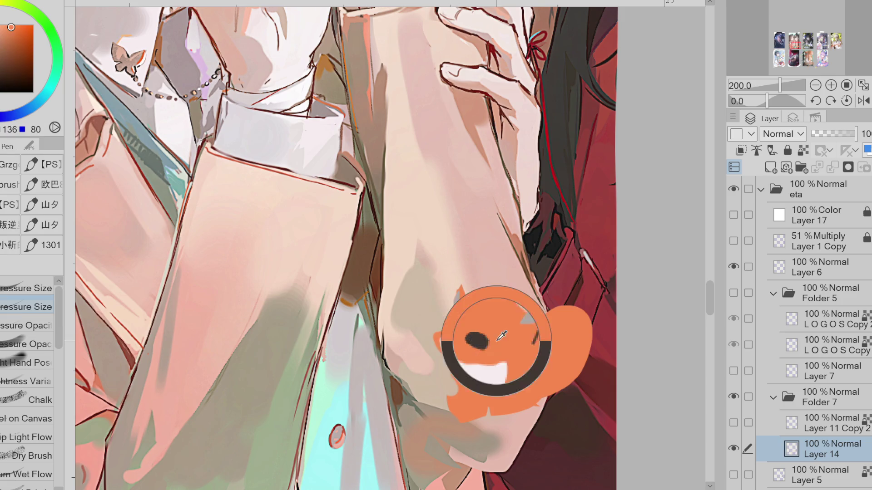
pyautogui.keyDown('alt'); pyautogui.click(492, 343); pyautogui.keyUp('alt')
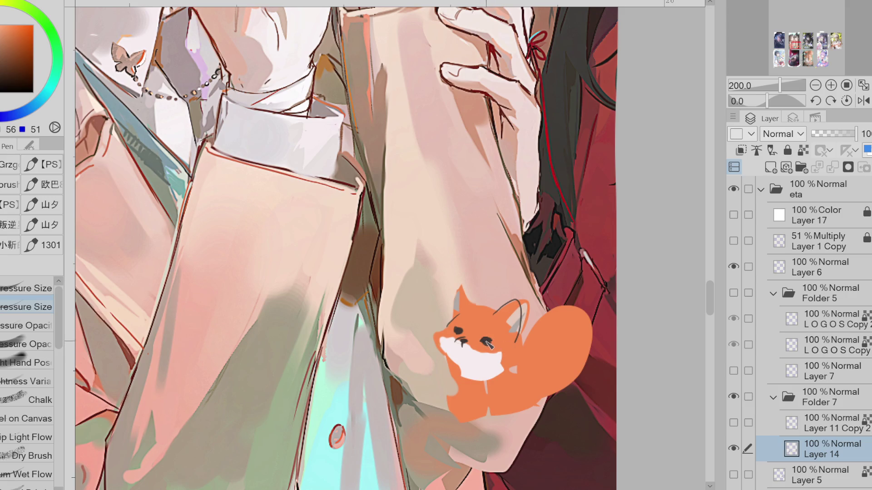
pyautogui.keyDown('alt'); pyautogui.click(462, 335); pyautogui.keyUp('alt')
pyautogui.keyDown('alt'); pyautogui.click(464, 332); pyautogui.keyUp('alt')
pyautogui.keyDown('alt'); pyautogui.click(463, 337); pyautogui.keyUp('alt')
pyautogui.keyDown('alt'); pyautogui.click(471, 334); pyautogui.keyUp('alt')
pyautogui.keyDown('alt'); pyautogui.click(465, 349); pyautogui.keyUp('alt')
pyautogui.keyDown('alt'); pyautogui.click(496, 344); pyautogui.keyUp('alt')
# Step: Try dark strokes along the fox's left cheek and left ear, undoing both
pyautogui.moveTo(438, 343); pyautogui.dragTo(451, 365)
pyautogui.hotkey('ctrl', 'z')
pyautogui.moveTo(467, 311); pyautogui.dragTo(458, 314)
pyautogui.hotkey('ctrl', 'z')
pyautogui.keyDown('alt'); pyautogui.click(471, 317); pyautogui.keyUp('alt')
pyautogui.keyDown('alt'); pyautogui.click(460, 329); pyautogui.keyUp('alt')
pyautogui.keyDown('alt'); pyautogui.click(490, 344); pyautogui.keyUp('alt')
# Step: Lasso-select the fox's right eye and reposition it with a Ctrl+T transform
pyautogui.press('m')
pyautogui.moveTo(486, 333)
pyautogui.mouseDown()
pyautogui.moveTo(476, 343)
pyautogui.moveTo(486, 332)
pyautogui.mouseUp()
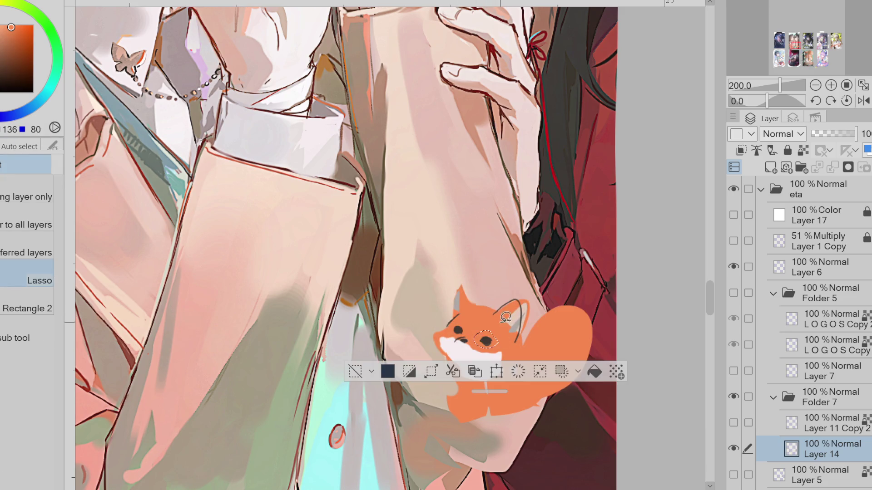
pyautogui.hotkey('ctrl', 't')
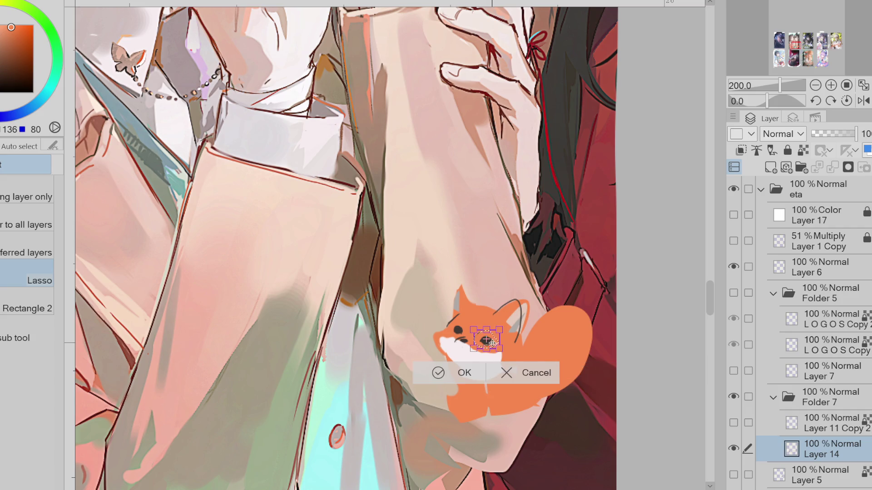
pyautogui.scroll(2, 491, 341)
pyautogui.click(450, 379)
pyautogui.click(357, 379)
# Step: Draw a small brow above the fox's left eye and erase orange along the tail's left edge
pyautogui.press('p')
pyautogui.moveTo(416, 338); pyautogui.dragTo(437, 334)
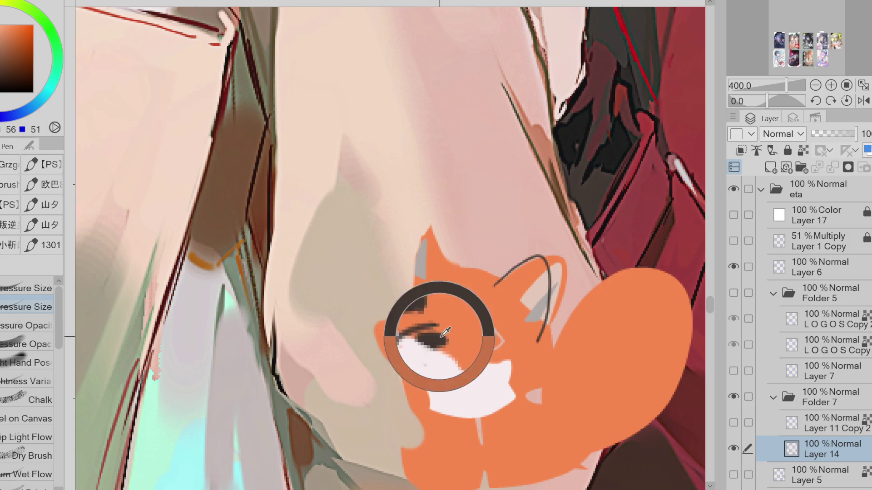
pyautogui.hotkey('ctrl', 'z')
pyautogui.press('e')
pyautogui.hotkey('ctrl', 'y')
pyautogui.moveTo(567, 272)
pyautogui.mouseDown()
pyautogui.moveTo(545, 363)
pyautogui.moveTo(503, 368)
pyautogui.mouseUp()
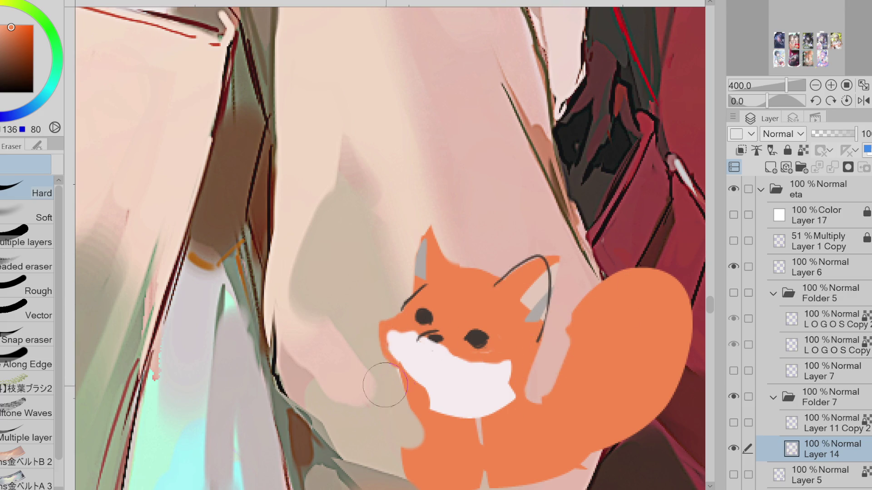
# Step: Paint orange over the fox's right eye and add eyelash marks under the left eye
pyautogui.keyDown('alt'); pyautogui.click(428, 376); pyautogui.keyUp('alt')
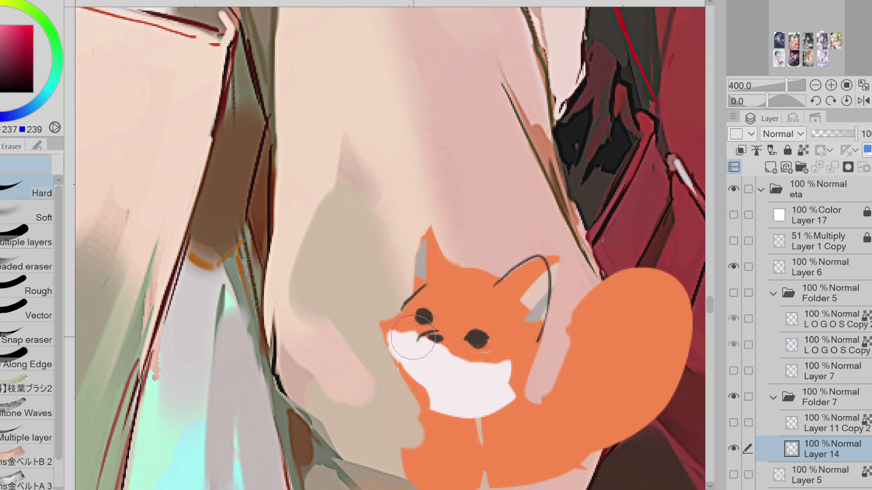
pyautogui.keyDown('alt'); pyautogui.click(460, 271); pyautogui.keyUp('alt')
pyautogui.press('p')
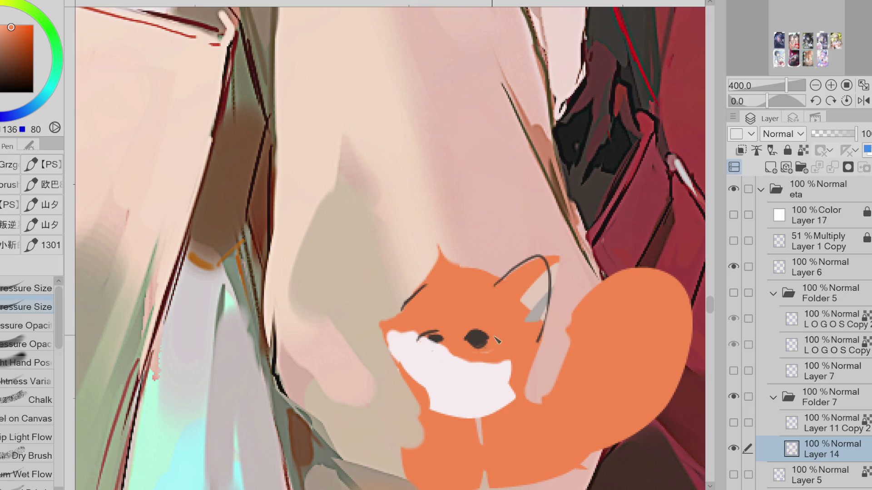
pyautogui.moveTo(468, 338); pyautogui.dragTo(486, 341)
pyautogui.moveTo(420, 343); pyautogui.dragTo(426, 348)
pyautogui.hotkey('ctrl', 'z')
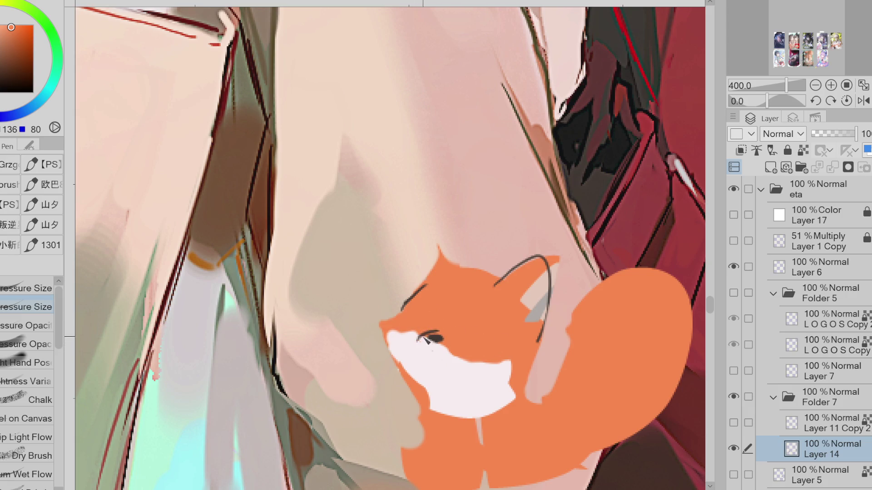
pyautogui.keyDown('alt'); pyautogui.click(433, 337); pyautogui.keyUp('alt')
pyautogui.moveTo(432, 350); pyautogui.dragTo(425, 344)
pyautogui.keyDown('alt'); pyautogui.click(475, 331); pyautogui.keyUp('alt')
# Step: Discard a red ear outline and refill the fox's right ear with orange in a new shape
pyautogui.keyDown('alt'); pyautogui.click(636, 212); pyautogui.keyUp('alt')
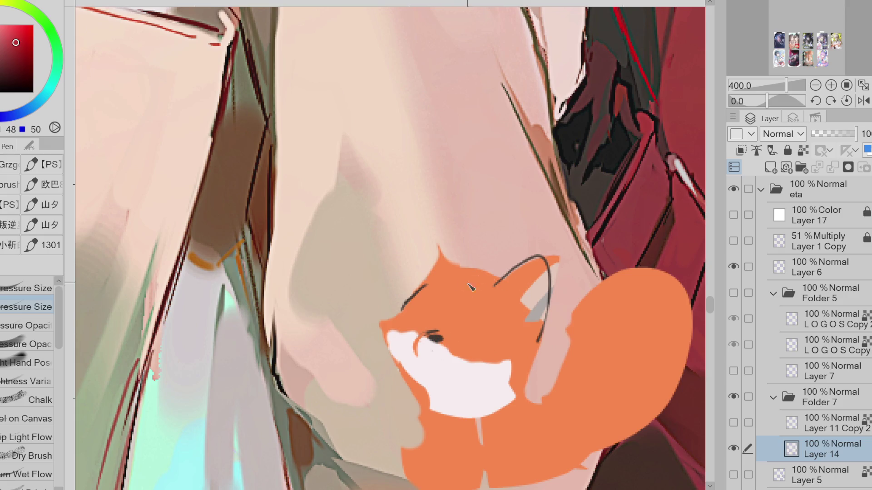
pyautogui.moveTo(496, 290)
pyautogui.mouseDown()
pyautogui.moveTo(460, 277)
pyautogui.moveTo(477, 278)
pyautogui.mouseUp()
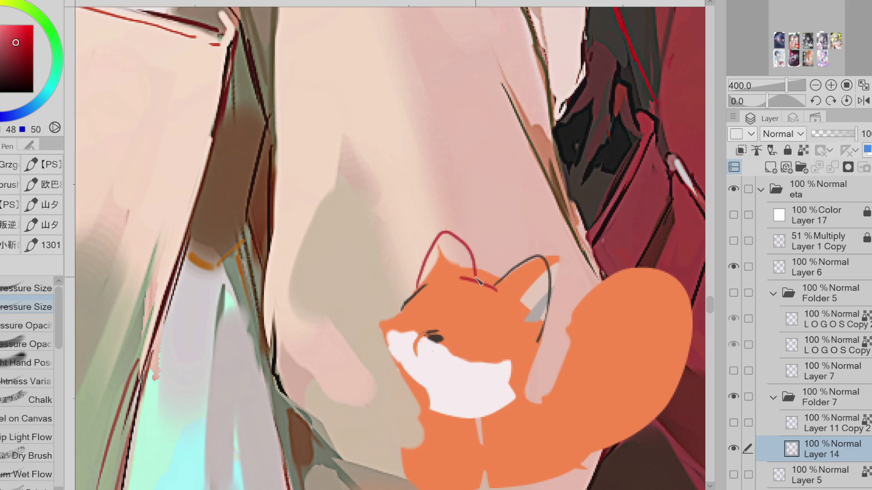
pyautogui.hotkey('ctrl', 'z')
pyautogui.press('e')
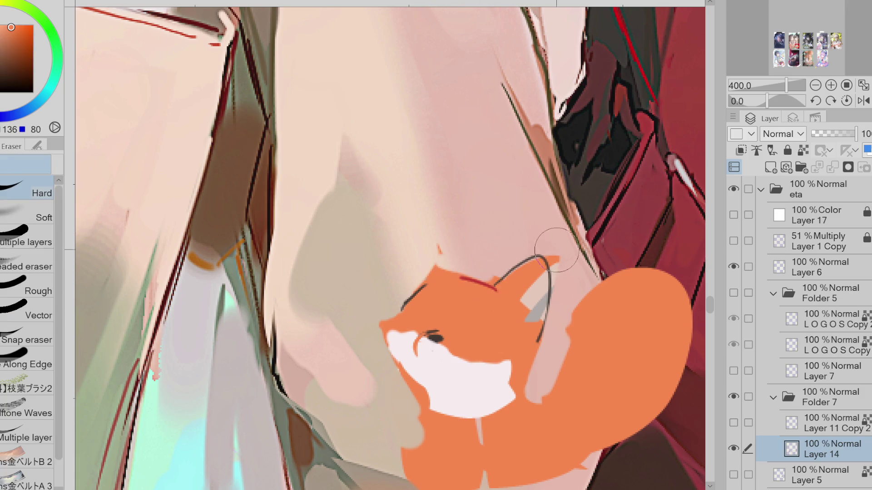
pyautogui.press('g')
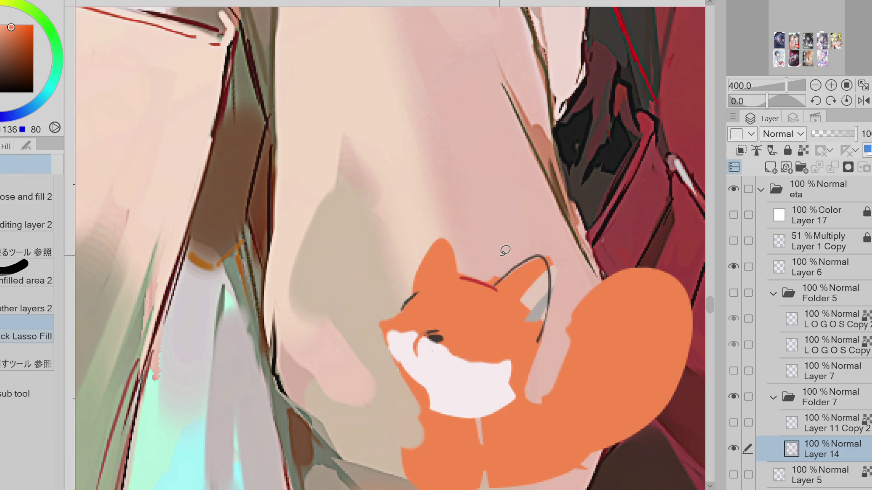
pyautogui.moveTo(470, 275)
pyautogui.mouseDown()
pyautogui.moveTo(469, 257)
pyautogui.moveTo(428, 287)
pyautogui.mouseUp()
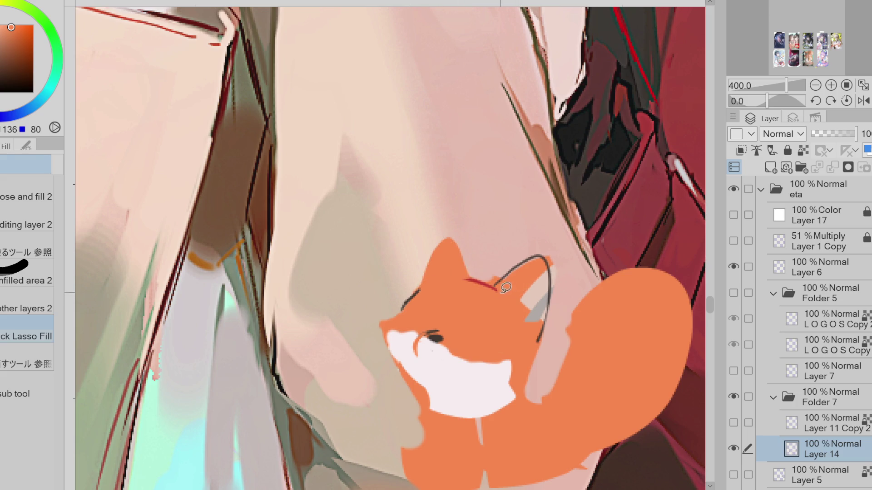
pyautogui.press('e')
pyautogui.moveTo(536, 259); pyautogui.dragTo(538, 343)
# Step: Widen the white cheek patch upward and cover the dark left eye with orange
pyautogui.press('p')
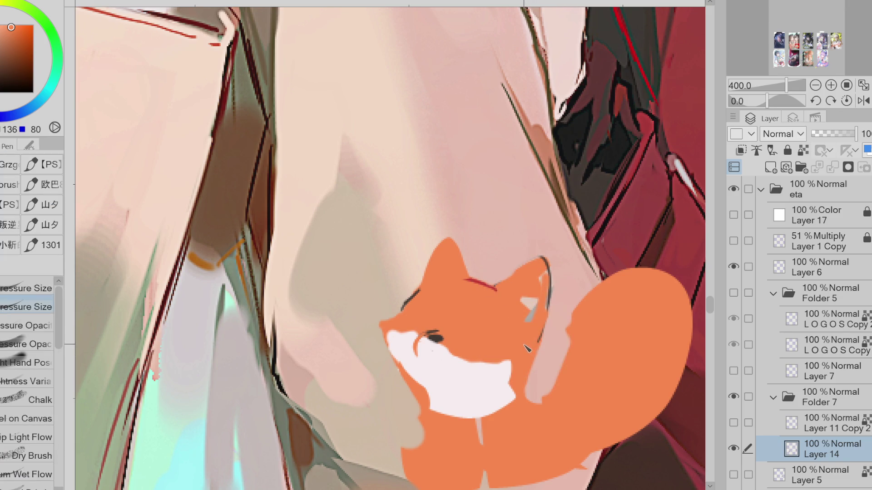
pyautogui.keyDown('alt'); pyautogui.click(476, 363); pyautogui.keyUp('alt')
pyautogui.moveTo(440, 349)
pyautogui.mouseDown()
pyautogui.moveTo(459, 368)
pyautogui.moveTo(487, 369)
pyautogui.moveTo(495, 410)
pyautogui.mouseUp()
pyautogui.keyDown('alt'); pyautogui.click(504, 376); pyautogui.keyUp('alt')
pyautogui.moveTo(429, 339)
pyautogui.mouseDown()
pyautogui.moveTo(454, 347)
pyautogui.moveTo(415, 345)
pyautogui.mouseUp()
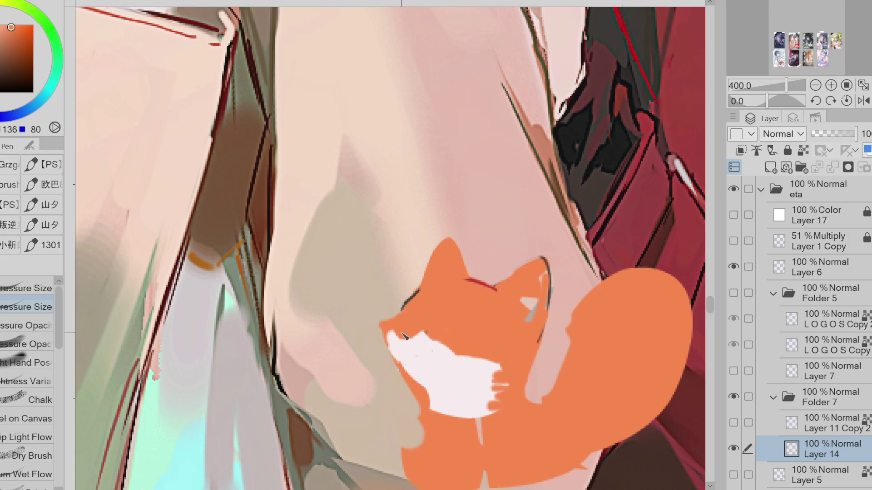
pyautogui.keyDown('alt'); pyautogui.click(406, 343); pyautogui.keyUp('alt')
pyautogui.moveTo(388, 333); pyautogui.dragTo(426, 336)
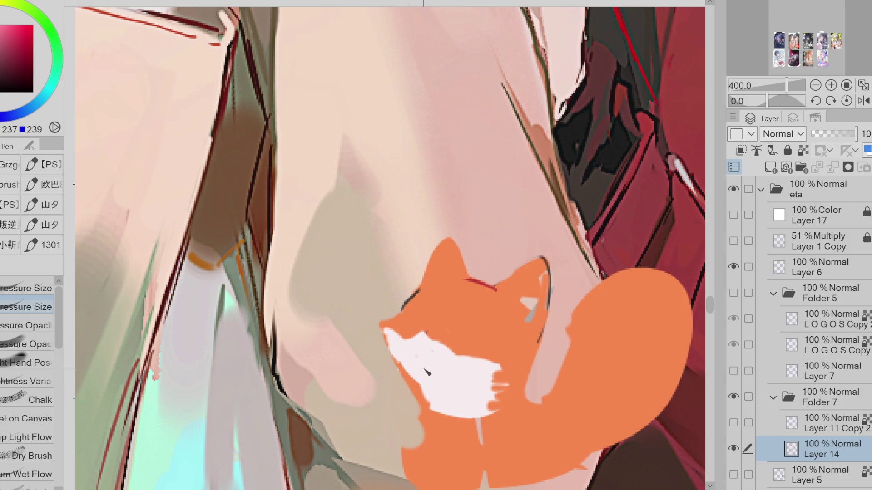
# Step: Fill the fox's inner ear with pale pink
pyautogui.scroll(-2, 429, 379)
pyautogui.keyDown('alt'); pyautogui.click(445, 322); pyautogui.keyUp('alt')
pyautogui.keyDown('alt'); pyautogui.click(449, 334); pyautogui.keyUp('alt')
pyautogui.moveTo(447, 320); pyautogui.dragTo(451, 347)
# Step: Sample a darker tone from the fox and draw a closed eye on its face
pyautogui.keyDown('alt'); pyautogui.click(417, 316); pyautogui.keyUp('alt')
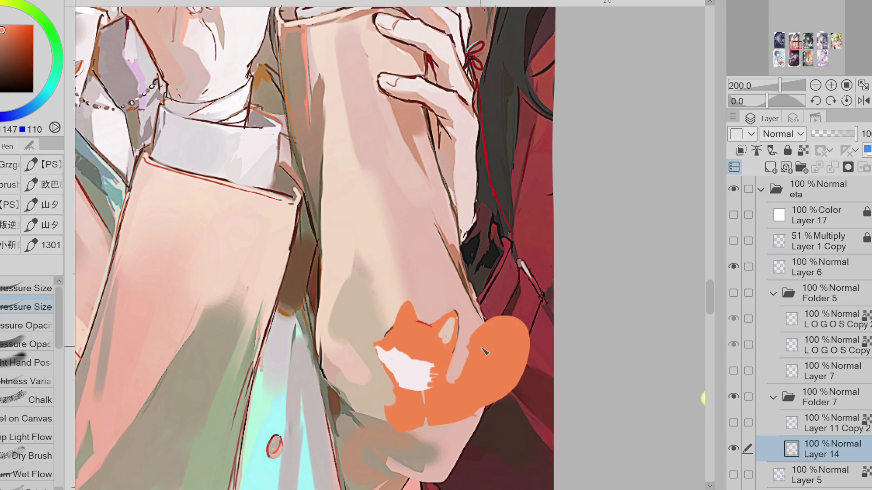
pyautogui.press('e')
pyautogui.press('p')
pyautogui.press('e')
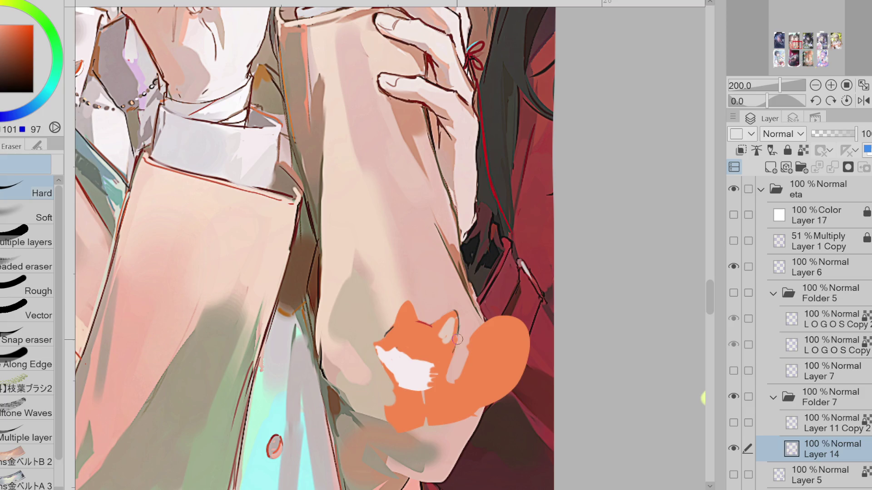
pyautogui.press('p')
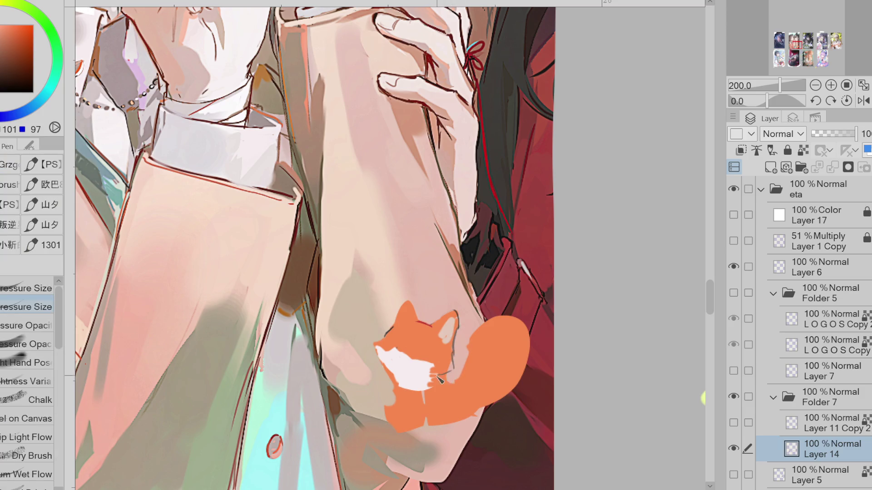
pyautogui.keyDown('alt'); pyautogui.click(396, 404); pyautogui.keyUp('alt')
pyautogui.keyDown('alt'); pyautogui.click(446, 376); pyautogui.keyUp('alt')
pyautogui.moveTo(398, 352); pyautogui.dragTo(422, 354)
# Step: Sample darker fox colours and pick a deeper shade for the fur marks
pyautogui.keyDown('alt'); pyautogui.click(407, 320); pyautogui.keyUp('alt')
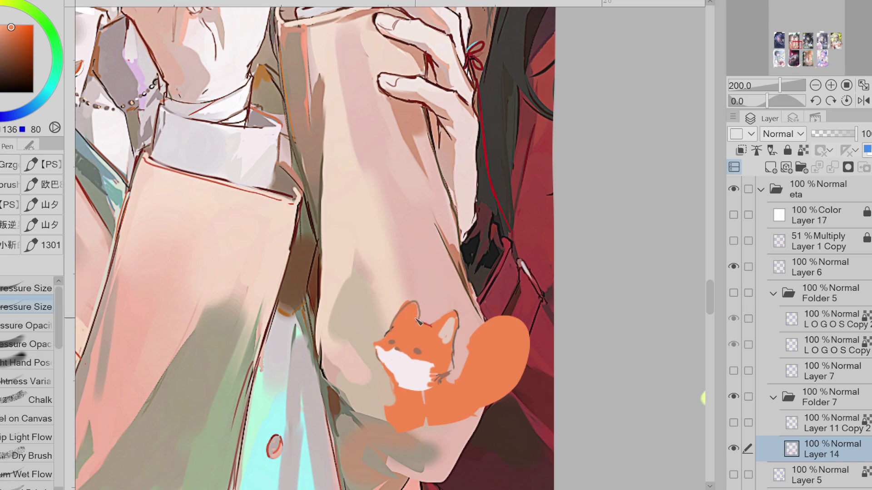
pyautogui.press('e')
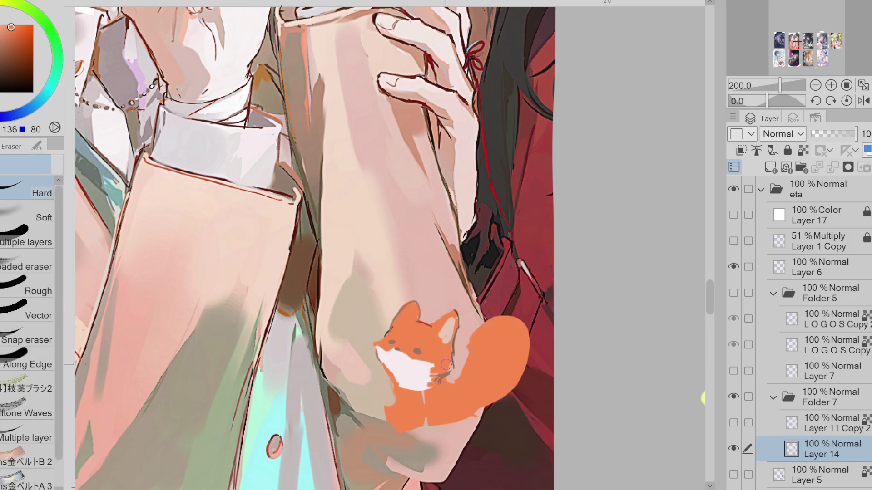
pyautogui.press('p')
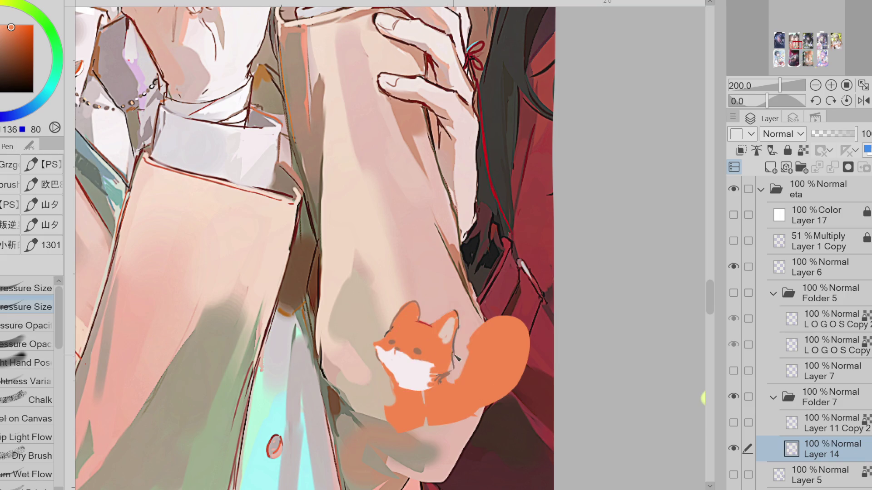
pyautogui.keyDown('alt'); pyautogui.click(434, 330); pyautogui.keyUp('alt')
pyautogui.keyDown('alt'); pyautogui.click(416, 351); pyautogui.keyUp('alt')
pyautogui.click(13, 67)
# Step: Paint a dark-brown eyepatch over the fox's left eye and cover the thick ear line in orange
pyautogui.scroll(-3, 436, 373)
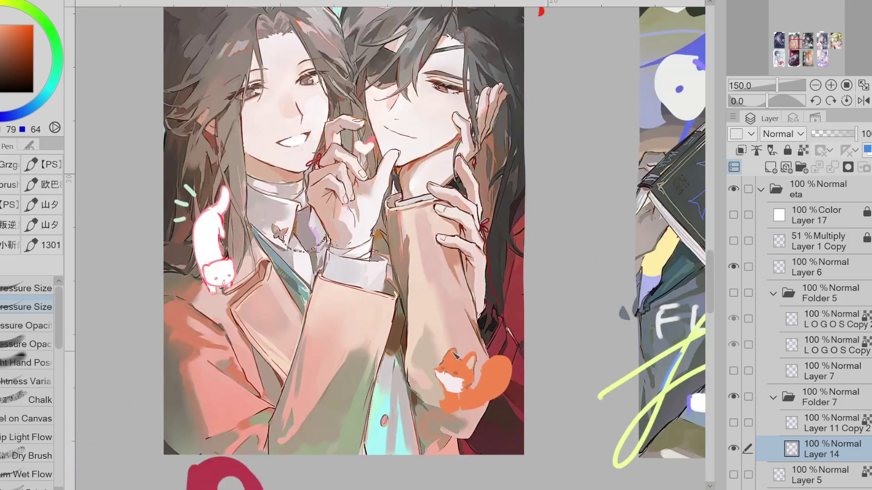
pyautogui.scroll(5, 436, 372)
pyautogui.moveTo(436, 372)
pyautogui.mouseDown()
pyautogui.moveTo(429, 367)
pyautogui.moveTo(447, 365)
pyautogui.moveTo(445, 373)
pyautogui.moveTo(427, 361)
pyautogui.moveTo(513, 339)
pyautogui.mouseUp()
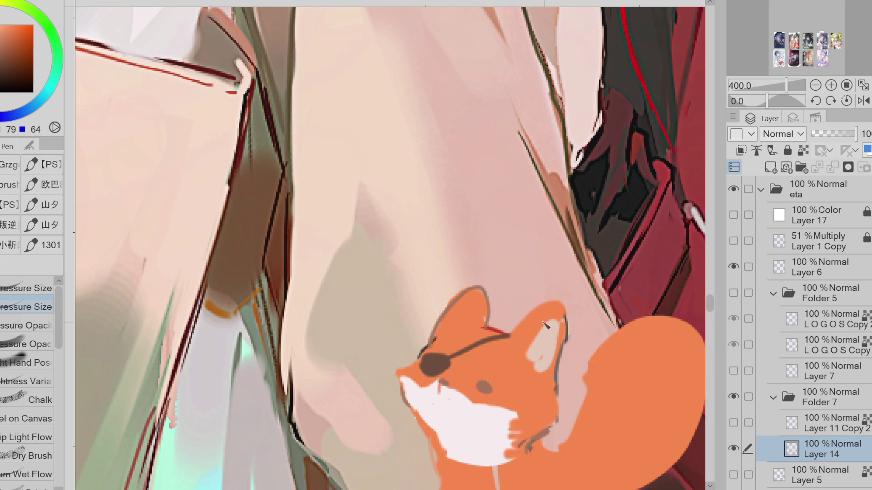
pyautogui.keyDown('alt'); pyautogui.click(516, 337); pyautogui.keyUp('alt')
pyautogui.moveTo(516, 338)
pyautogui.mouseDown()
pyautogui.moveTo(540, 314)
pyautogui.moveTo(567, 318)
pyautogui.moveTo(565, 372)
pyautogui.moveTo(560, 296)
pyautogui.moveTo(505, 345)
pyautogui.moveTo(545, 305)
pyautogui.moveTo(567, 318)
pyautogui.moveTo(559, 370)
pyautogui.mouseUp()
pyautogui.hotkey('ctrl', 'z')
pyautogui.hotkey('ctrl', 'z')
pyautogui.keyDown('alt'); pyautogui.click(540, 314); pyautogui.keyUp('alt')
pyautogui.keyDown('alt'); pyautogui.click(549, 297); pyautogui.keyUp('alt')
pyautogui.moveTo(550, 296); pyautogui.dragTo(515, 327)
# Step: Darken the mark near the snout, then add a small dark-red mark on the snout
pyautogui.click(26, 83)
pyautogui.click(17, 74)
pyautogui.click(18, 77)
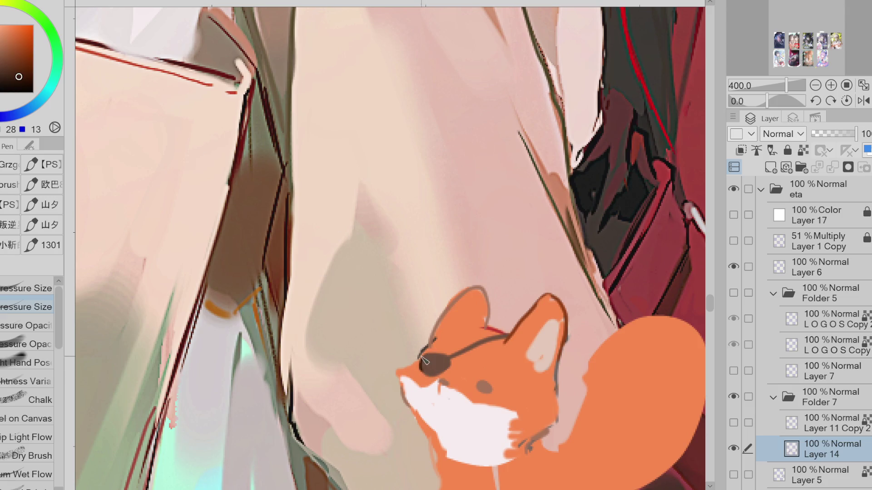
pyautogui.click(444, 383)
pyautogui.click(25, 54)
pyautogui.click(4, 41)
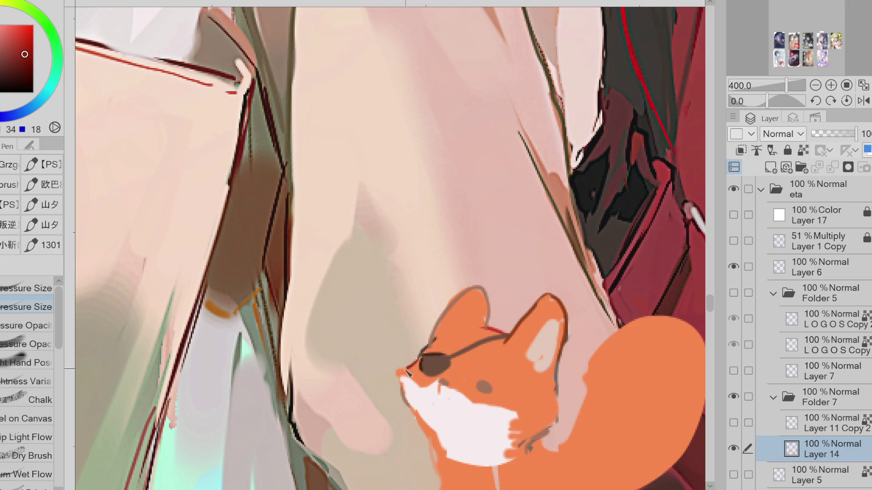
pyautogui.scroll(1, 447, 252)
pyautogui.click(433, 420)
# Step: Fill the fox's eye with a dark dot and outline its left ear thinly
pyautogui.keyDown('alt'); pyautogui.click(478, 402); pyautogui.keyUp('alt')
pyautogui.keyDown('alt'); pyautogui.click(425, 384); pyautogui.keyUp('alt')
pyautogui.click(477, 407)
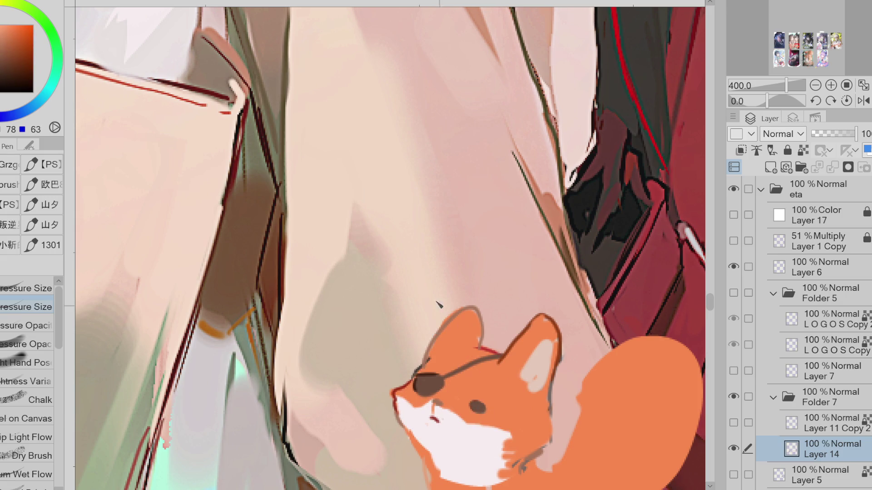
pyautogui.scroll(-2, 454, 266)
pyautogui.moveTo(491, 300); pyautogui.dragTo(473, 281)
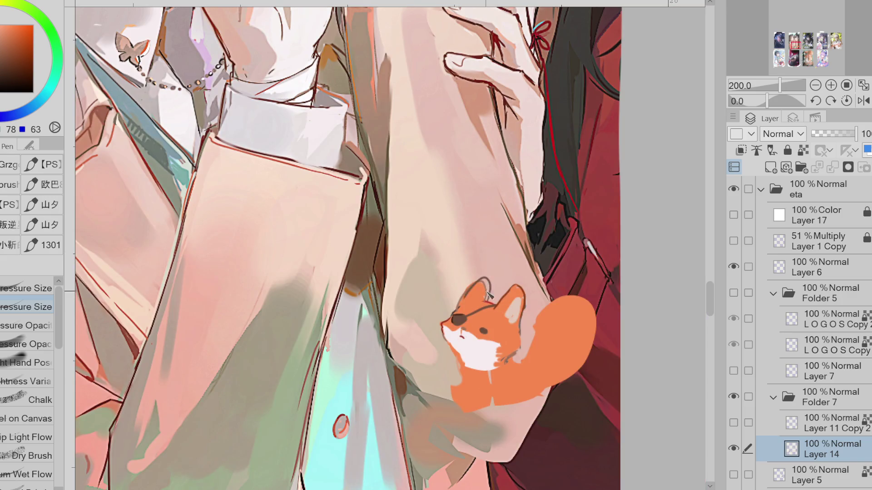
# Step: Sample fox tones and erase to trim the edge of the fox's right ear
pyautogui.keyDown('alt'); pyautogui.click(472, 283); pyautogui.keyUp('alt')
pyautogui.press('g')
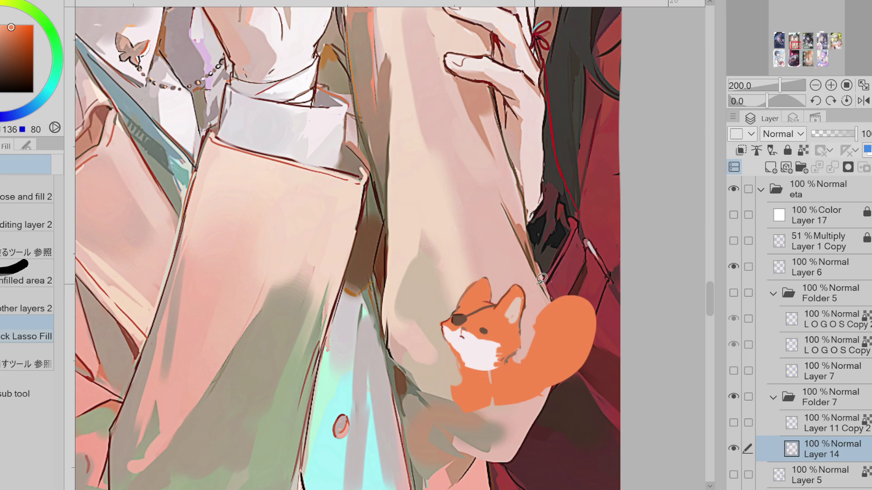
pyautogui.keyDown('alt'); pyautogui.click(467, 331); pyautogui.keyUp('alt')
pyautogui.press('p')
pyautogui.keyDown('alt'); pyautogui.click(469, 337); pyautogui.keyUp('alt')
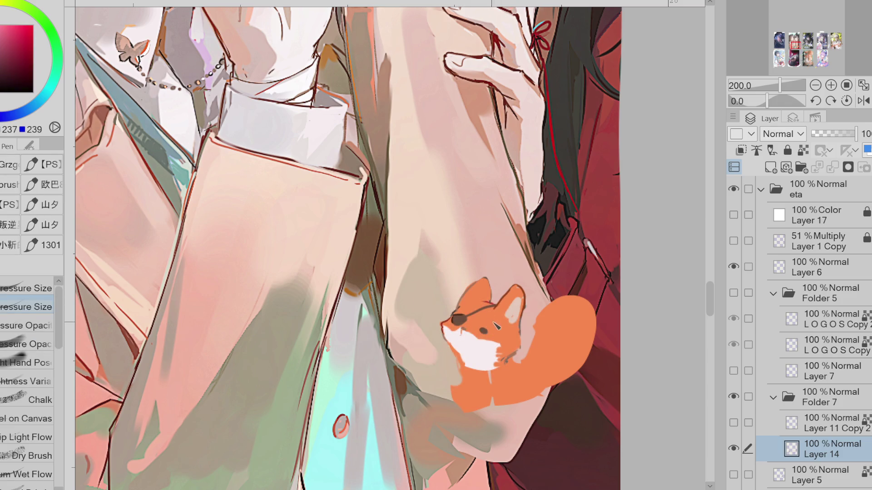
pyautogui.keyDown('alt'); pyautogui.click(518, 332); pyautogui.keyUp('alt')
pyautogui.keyDown('alt'); pyautogui.click(524, 303); pyautogui.keyUp('alt')
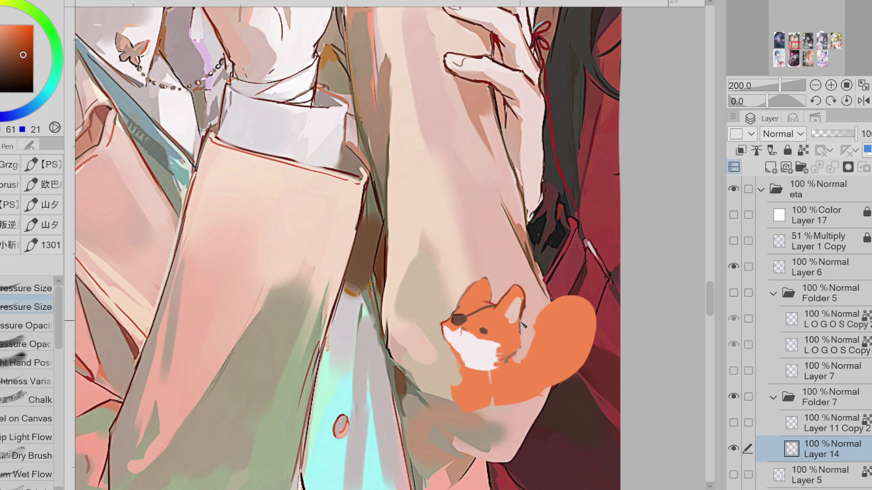
pyautogui.press('e')
pyautogui.moveTo(525, 286); pyautogui.dragTo(527, 310)
pyautogui.press('p')
# Step: Paint a darker orange stroke inside the fox's right ear
pyautogui.keyDown('alt'); pyautogui.click(523, 302); pyautogui.keyUp('alt')
pyautogui.keyDown('alt'); pyautogui.click(520, 311); pyautogui.keyUp('alt')
pyautogui.moveTo(514, 329); pyautogui.dragTo(517, 298)
pyautogui.keyDown('alt'); pyautogui.click(517, 303); pyautogui.keyUp('alt')
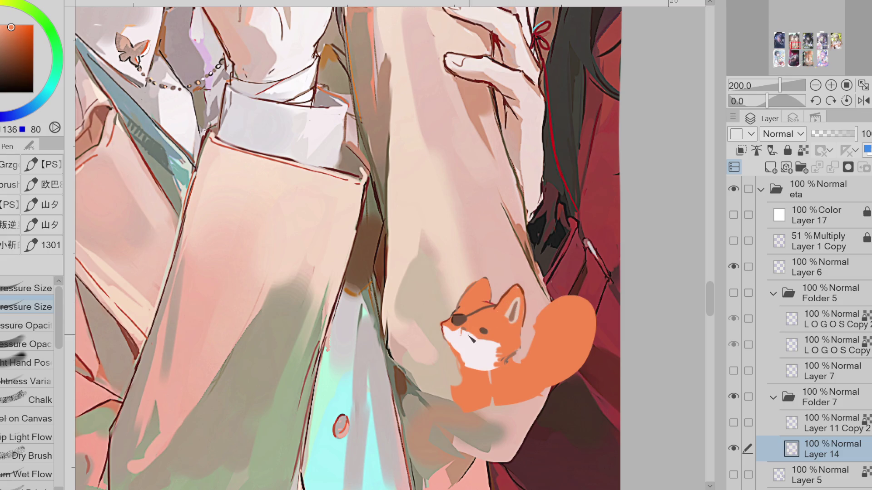
# Step: Lengthen the dark mouth mark on the fox's face
pyautogui.keyDown('alt'); pyautogui.click(463, 337); pyautogui.keyUp('alt')
pyautogui.keyDown('alt'); pyautogui.click(456, 326); pyautogui.keyUp('alt')
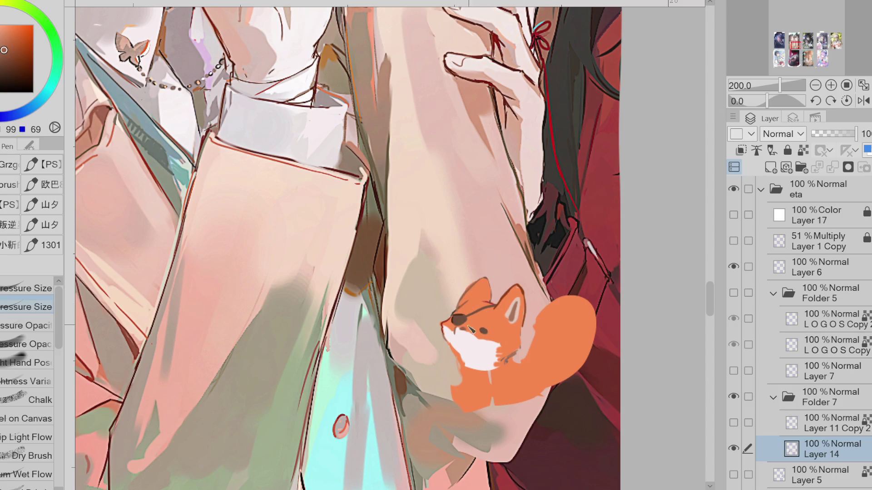
pyautogui.press('e')
pyautogui.moveTo(464, 337); pyautogui.dragTo(470, 344)
# Step: Sample the dark eye colour and draw the fox's left eye as a closed curve
pyautogui.keyDown('alt'); pyautogui.click(487, 332); pyautogui.keyUp('alt')
pyautogui.keyDown('alt'); pyautogui.click(474, 329); pyautogui.keyUp('alt')
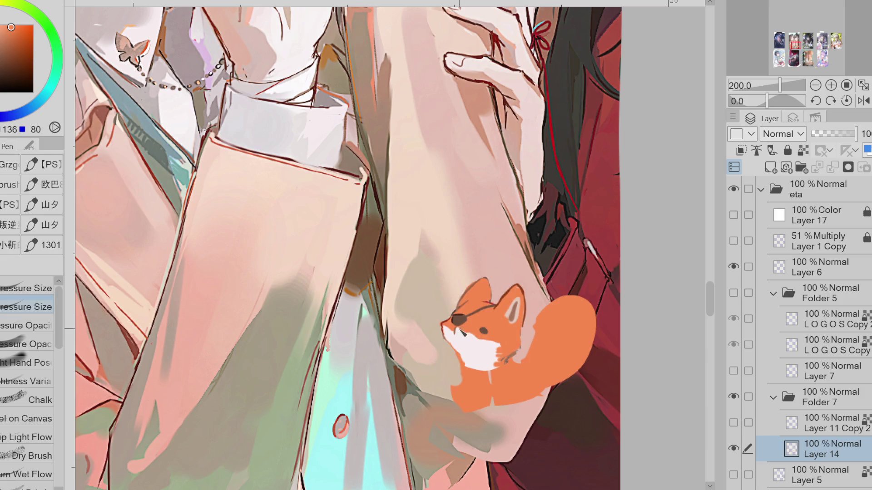
pyautogui.keyDown('alt'); pyautogui.click(484, 331); pyautogui.keyUp('alt')
pyautogui.keyDown('alt'); pyautogui.click(490, 331); pyautogui.keyUp('alt')
pyautogui.keyDown('alt'); pyautogui.click(474, 320); pyautogui.keyUp('alt')
pyautogui.moveTo(458, 335); pyautogui.dragTo(468, 336)
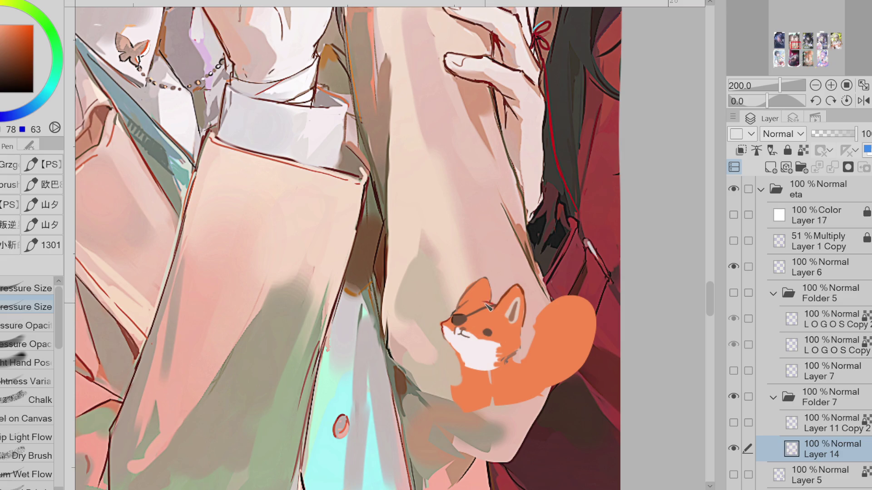
# Step: Outline the left edge of the fox's left ear in dark
pyautogui.moveTo(490, 289); pyautogui.dragTo(460, 311)
pyautogui.press('e')
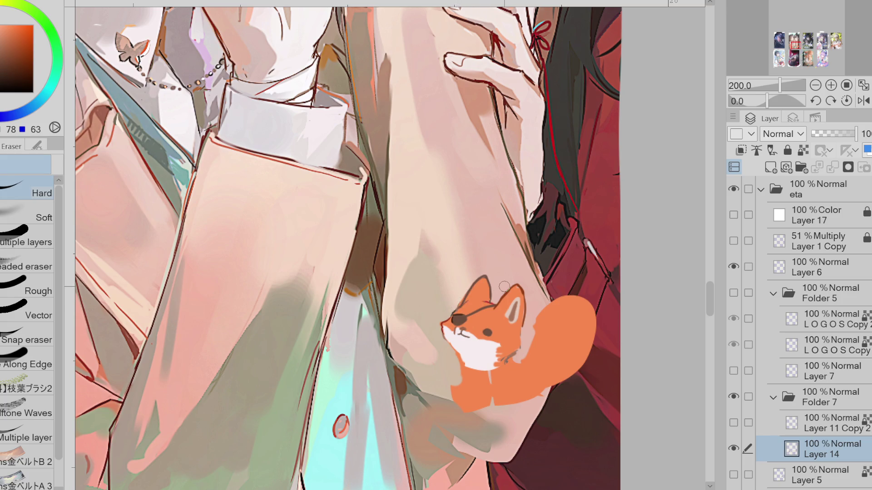
pyautogui.press('p')
pyautogui.keyDown('alt'); pyautogui.click(467, 339); pyautogui.keyUp('alt')
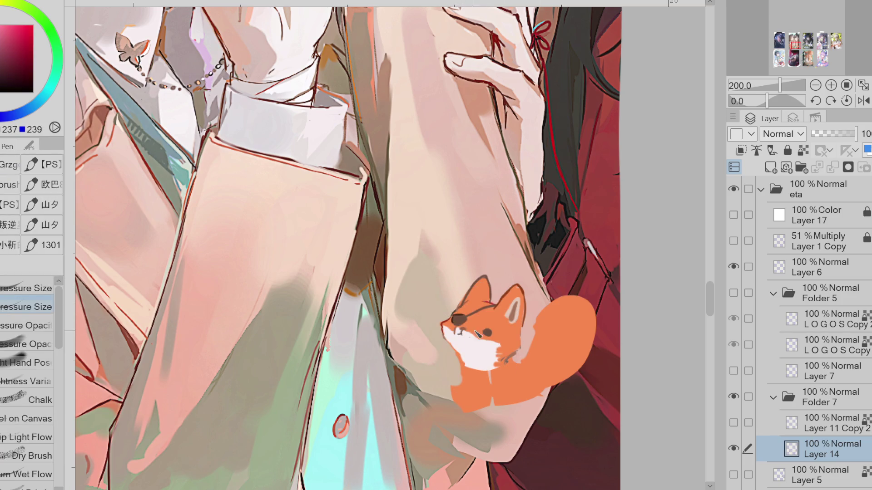
pyautogui.keyDown('alt'); pyautogui.click(466, 337); pyautogui.keyUp('alt')
pyautogui.keyDown('alt'); pyautogui.click(475, 343); pyautogui.keyUp('alt')
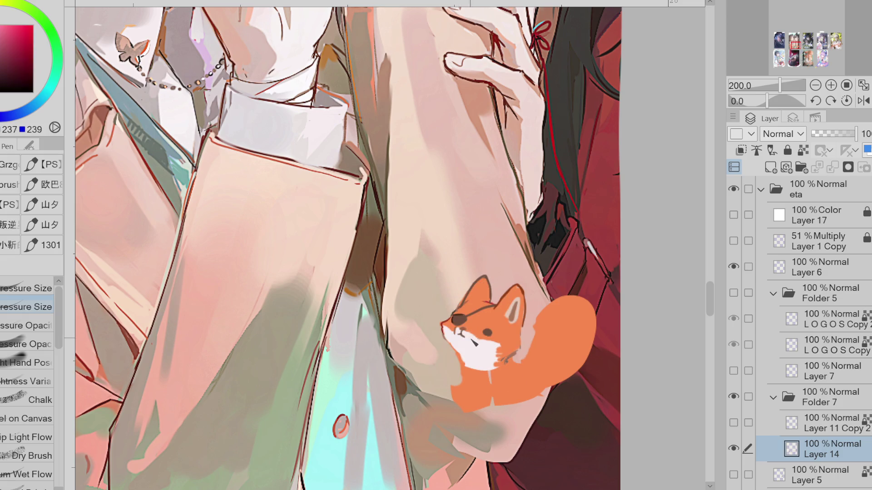
pyautogui.keyDown('alt'); pyautogui.click(524, 338); pyautogui.keyUp('alt')
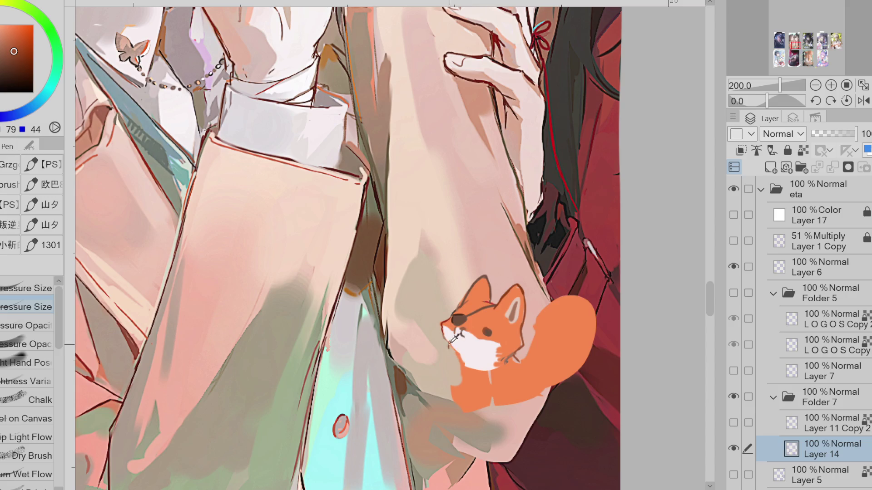
# Step: Extend the fox's white chest further down with pale fur
pyautogui.keyDown('alt'); pyautogui.click(459, 356); pyautogui.keyUp('alt')
pyautogui.moveTo(459, 358)
pyautogui.mouseDown()
pyautogui.moveTo(467, 394)
pyautogui.moveTo(478, 379)
pyautogui.moveTo(500, 376)
pyautogui.moveTo(475, 400)
pyautogui.moveTo(477, 381)
pyautogui.mouseUp()
pyautogui.keyDown('alt'); pyautogui.click(486, 335); pyautogui.keyUp('alt')
pyautogui.keyDown('alt'); pyautogui.click(492, 339); pyautogui.keyUp('alt')
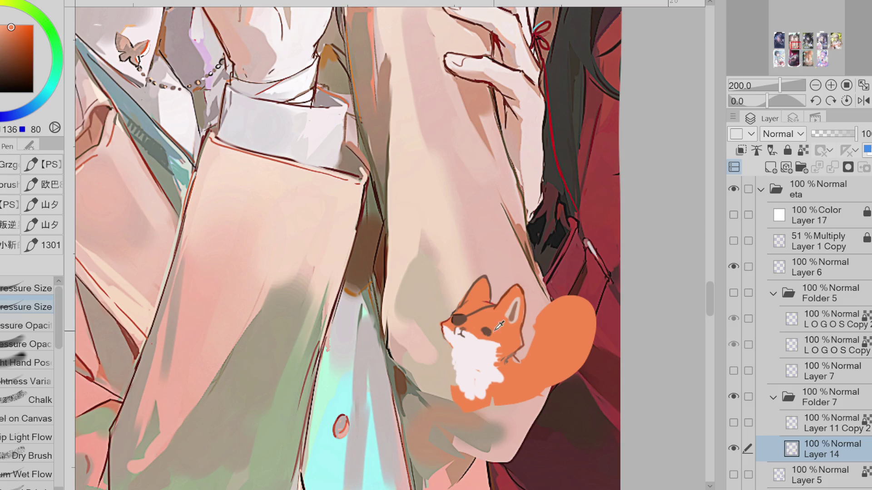
pyautogui.keyDown('alt'); pyautogui.click(487, 333); pyautogui.keyUp('alt')
pyautogui.keyDown('alt'); pyautogui.click(503, 360); pyautogui.keyUp('alt')
# Step: Lasso-fill a darker orange leg at the fox's lower left
pyautogui.press('g')
pyautogui.keyDown('alt'); pyautogui.click(512, 343); pyautogui.keyUp('alt')
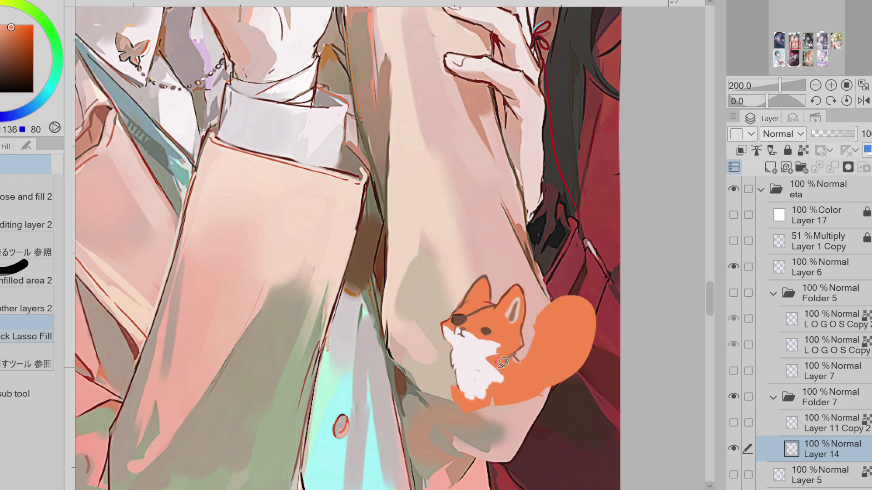
pyautogui.moveTo(510, 378)
pyautogui.mouseDown()
pyautogui.moveTo(492, 379)
pyautogui.moveTo(497, 403)
pyautogui.moveTo(506, 364)
pyautogui.moveTo(473, 426)
pyautogui.moveTo(482, 410)
pyautogui.mouseUp()
pyautogui.moveTo(460, 368)
pyautogui.mouseDown()
pyautogui.moveTo(454, 411)
pyautogui.moveTo(463, 410)
pyautogui.moveTo(453, 396)
pyautogui.moveTo(471, 400)
pyautogui.moveTo(472, 425)
pyautogui.moveTo(481, 422)
pyautogui.moveTo(468, 406)
pyautogui.moveTo(488, 409)
pyautogui.moveTo(474, 402)
pyautogui.mouseUp()
pyautogui.keyDown('alt'); pyautogui.click(480, 344); pyautogui.keyUp('alt')
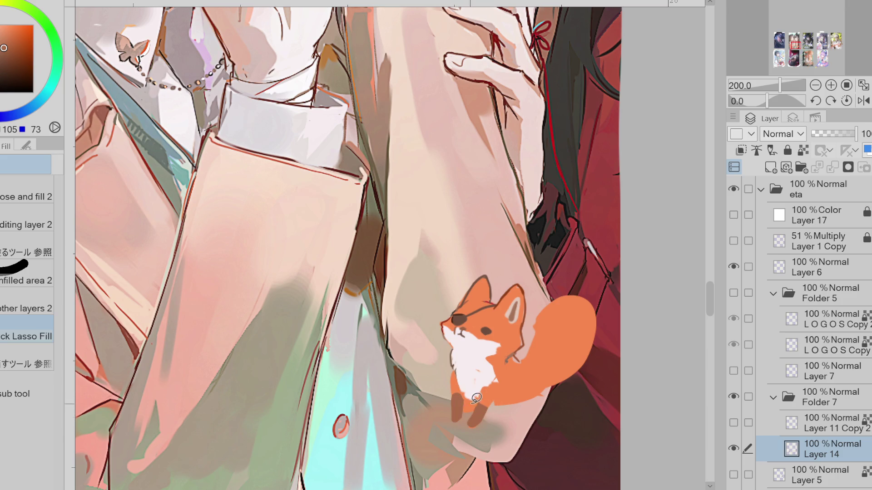
# Step: Add a short dark mark below the fox's eye
pyautogui.keyDown('alt'); pyautogui.click(470, 330); pyautogui.keyUp('alt')
pyautogui.press('p')
pyautogui.keyDown('alt'); pyautogui.click(465, 333); pyautogui.keyUp('alt')
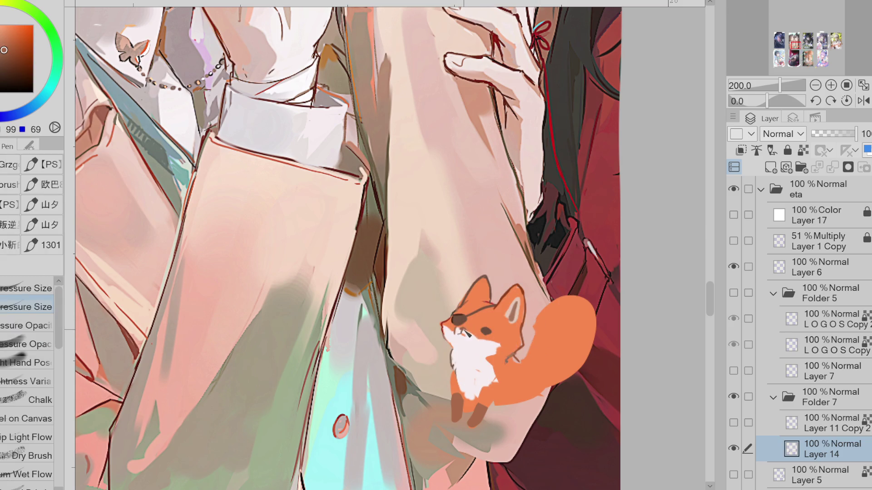
pyautogui.moveTo(463, 332); pyautogui.dragTo(469, 341)
pyautogui.keyDown('alt'); pyautogui.click(460, 331); pyautogui.keyUp('alt')
pyautogui.press('e')
pyautogui.press('p')
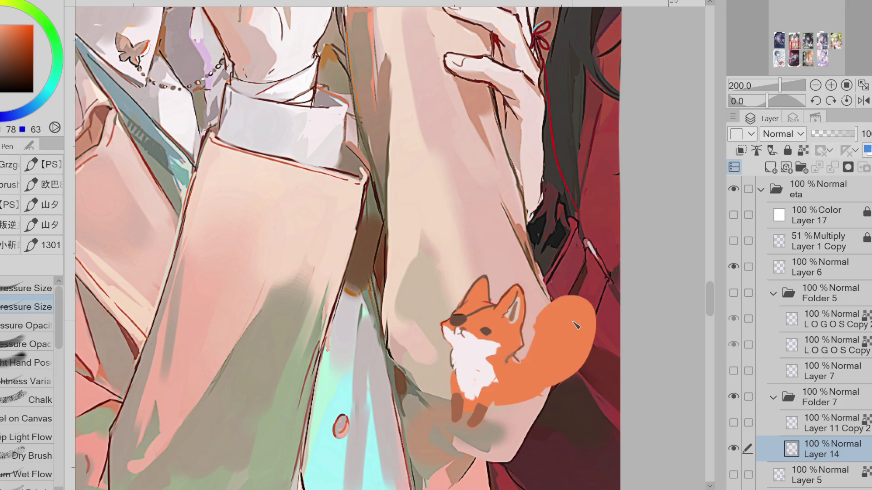
# Step: Choose a near-black brown and outline the left edge of the fox's leg
pyautogui.moveTo(515, 358); pyautogui.dragTo(519, 404)
pyautogui.hotkey('ctrl', 'z')
pyautogui.click(28, 65)
pyautogui.click(27, 82)
pyautogui.moveTo(452, 369); pyautogui.dragTo(459, 424)
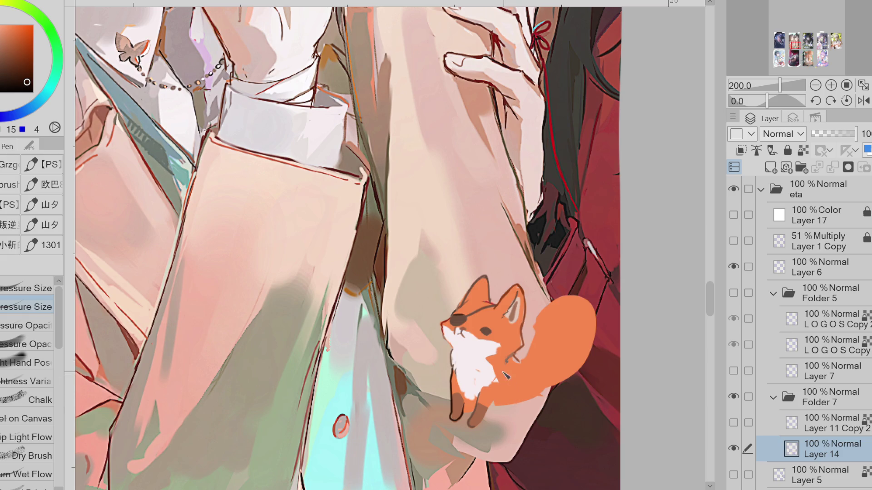
# Step: Outline the fox's feet and the right edge of its rear leg
pyautogui.press('e')
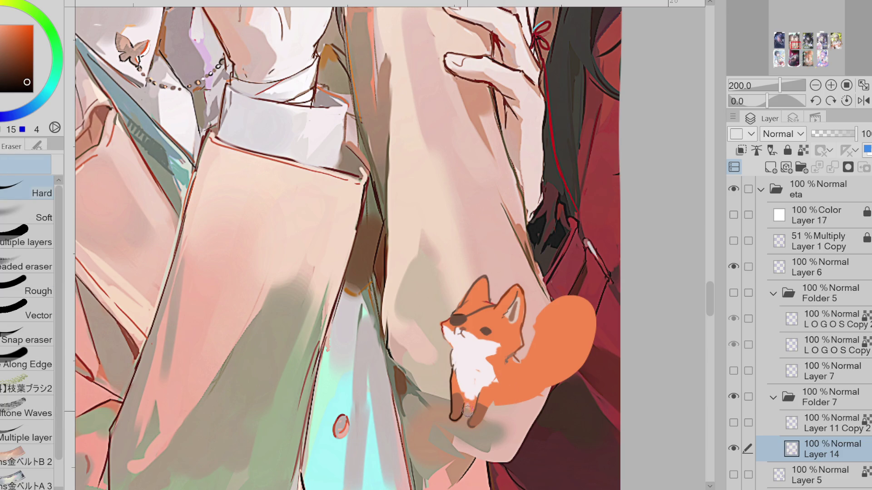
pyautogui.press('p')
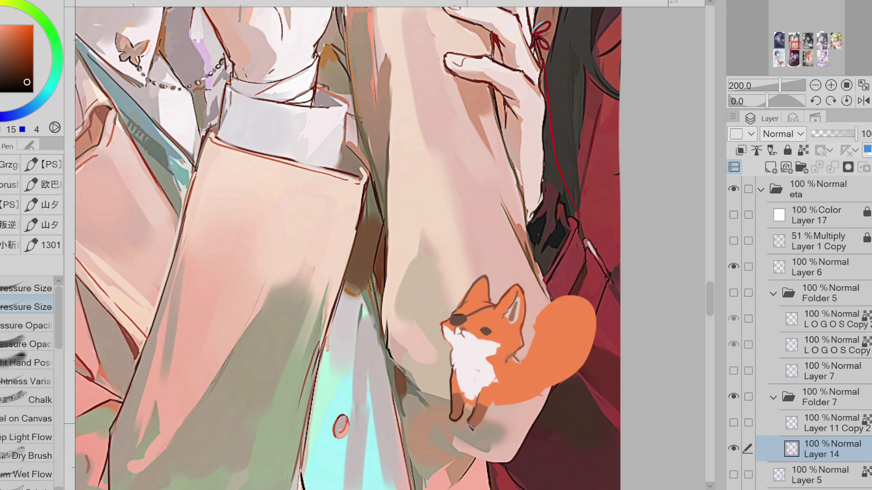
pyautogui.moveTo(456, 417)
pyautogui.mouseDown()
pyautogui.moveTo(480, 420)
pyautogui.moveTo(483, 429)
pyautogui.moveTo(494, 406)
pyautogui.mouseUp()
pyautogui.moveTo(482, 424); pyautogui.dragTo(501, 391)
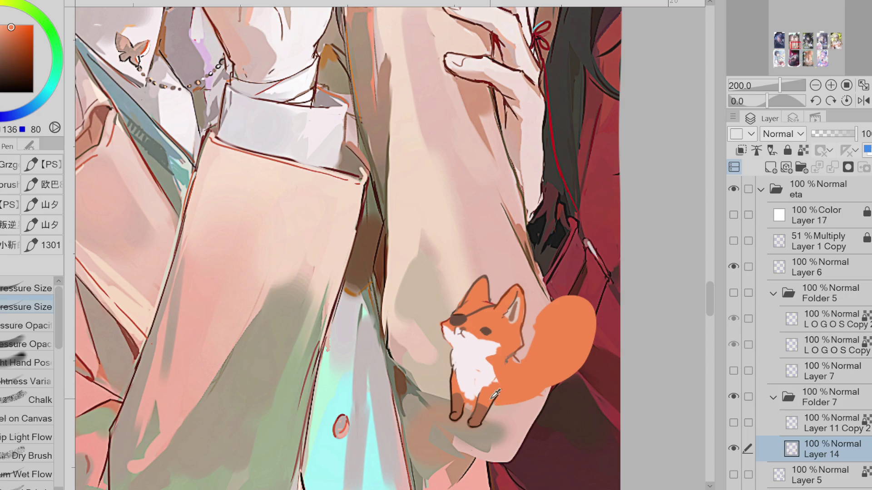
# Step: Repaint pale fur and orange on the fox's chest and left leg
pyautogui.keyDown('alt'); pyautogui.click(458, 387); pyautogui.keyUp('alt')
pyautogui.moveTo(457, 394)
pyautogui.mouseDown()
pyautogui.moveTo(463, 410)
pyautogui.moveTo(499, 422)
pyautogui.mouseUp()
pyautogui.keyDown('alt'); pyautogui.click(461, 409); pyautogui.keyUp('alt')
pyautogui.keyDown('alt'); pyautogui.click(459, 391); pyautogui.keyUp('alt')
pyautogui.moveTo(456, 394); pyautogui.dragTo(466, 407)
pyautogui.keyDown('alt'); pyautogui.click(493, 408); pyautogui.keyUp('alt')
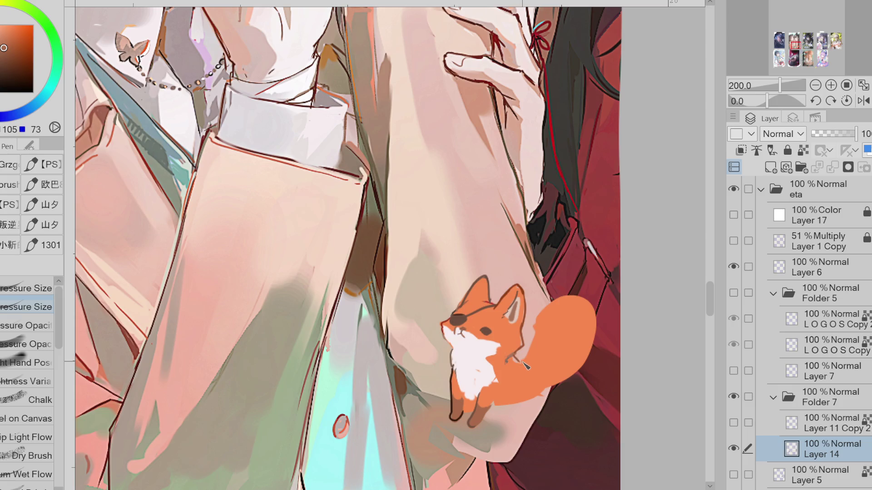
# Step: Draw a thin line separating the fox's body from its tail
pyautogui.moveTo(516, 356)
pyautogui.mouseDown()
pyautogui.moveTo(526, 394)
pyautogui.moveTo(513, 415)
pyautogui.mouseUp()
pyautogui.keyDown('alt'); pyautogui.click(486, 297); pyautogui.keyUp('alt')
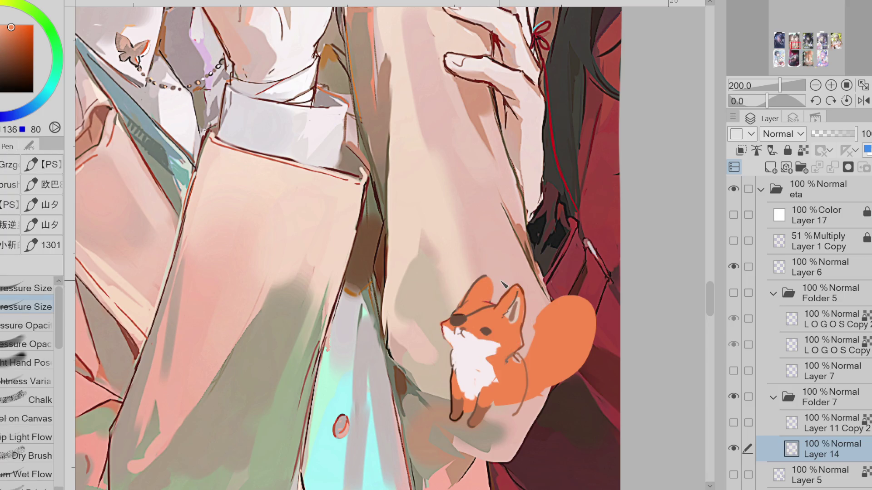
pyautogui.keyDown('alt'); pyautogui.click(481, 279); pyautogui.keyUp('alt')
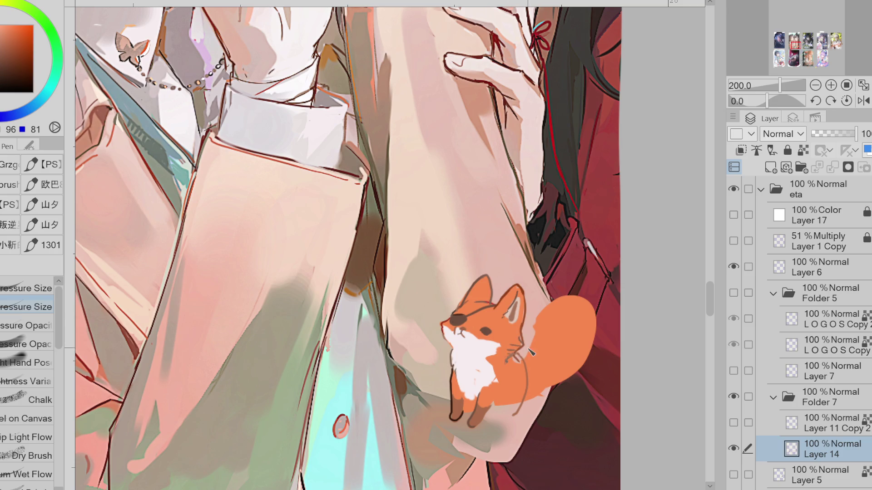
pyautogui.keyDown('alt'); pyautogui.click(519, 363); pyautogui.keyUp('alt')
pyautogui.keyDown('alt'); pyautogui.click(480, 397); pyautogui.keyUp('alt')
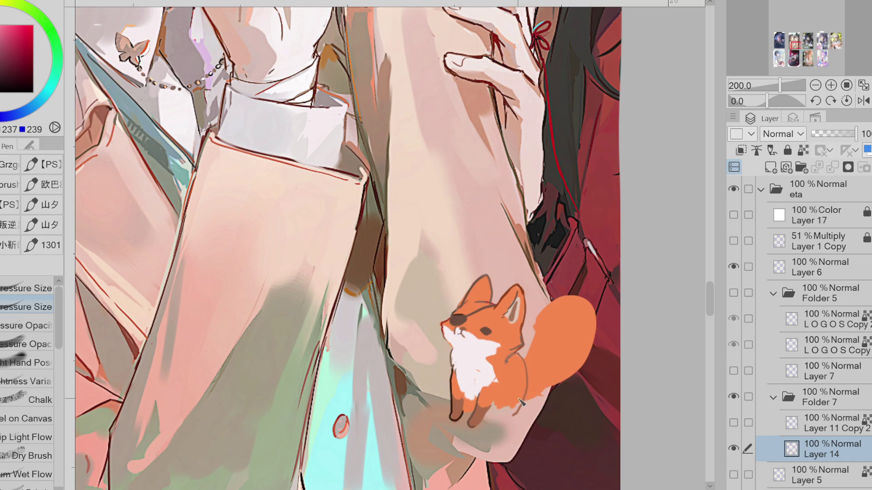
pyautogui.press('e')
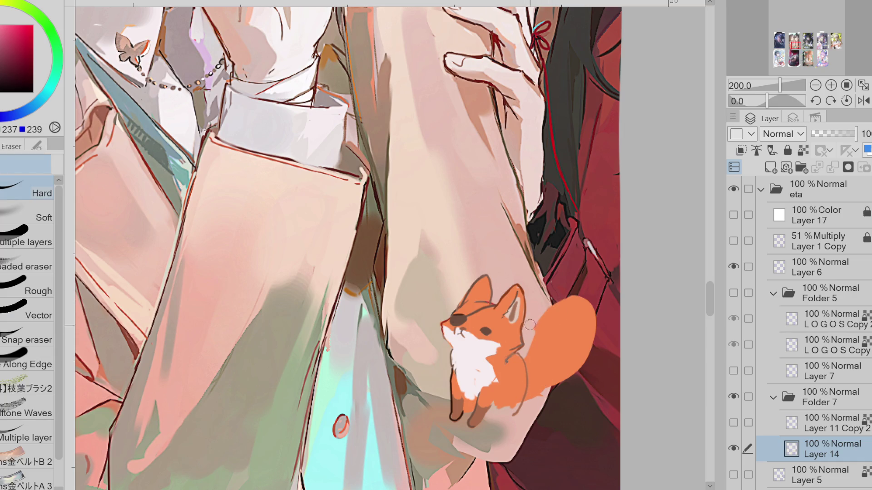
# Step: Lasso-fill the top of the tail and the back-to-tail gap in orange
pyautogui.press('g')
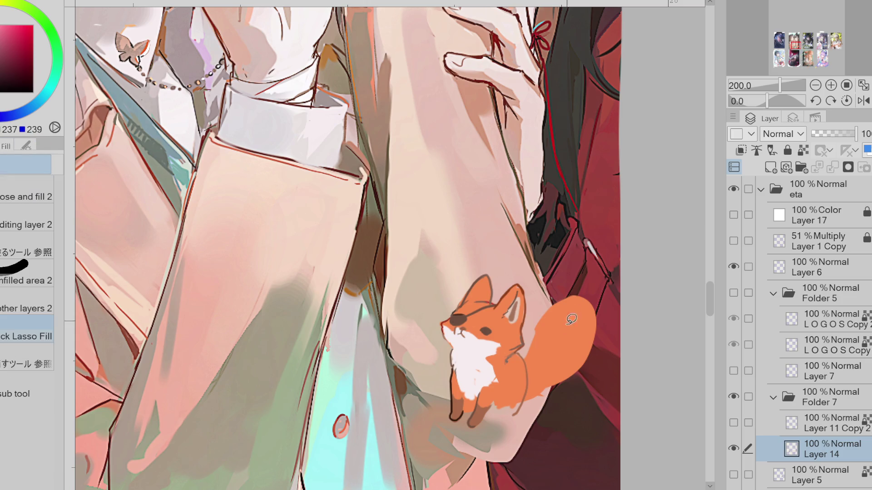
pyautogui.keyDown('alt'); pyautogui.click(571, 316); pyautogui.keyUp('alt')
pyautogui.moveTo(545, 336); pyautogui.dragTo(598, 313)
pyautogui.press('e')
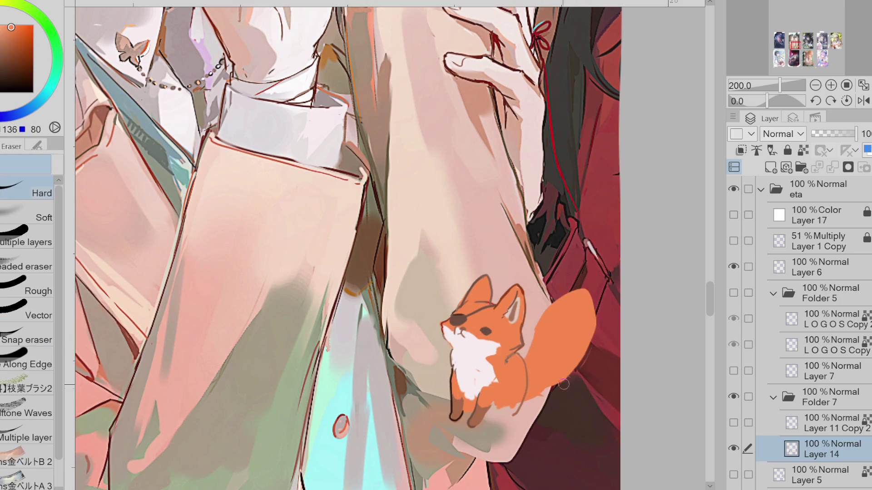
pyautogui.press('m')
pyautogui.moveTo(571, 352)
pyautogui.mouseDown()
pyautogui.moveTo(544, 400)
pyautogui.moveTo(528, 398)
pyautogui.mouseUp()
pyautogui.hotkey('ctrl', 'd')
pyautogui.press('g')
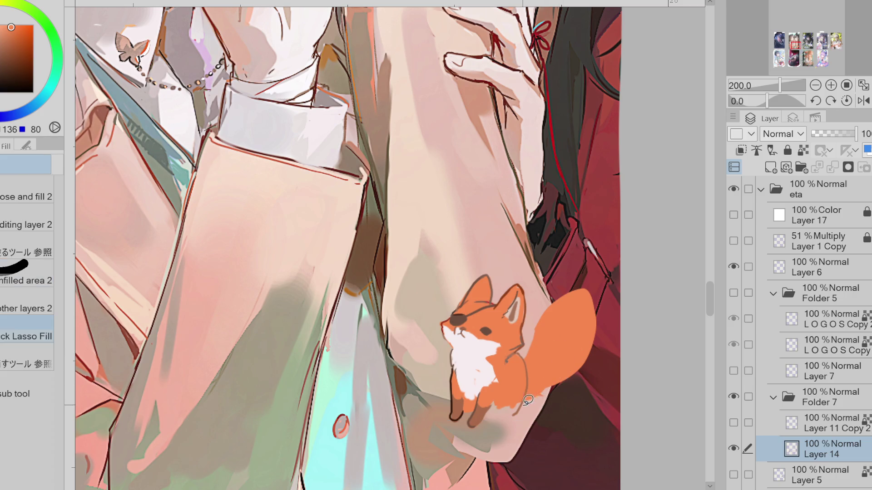
pyautogui.moveTo(551, 317)
pyautogui.mouseDown()
pyautogui.moveTo(547, 394)
pyautogui.moveTo(530, 398)
pyautogui.mouseUp()
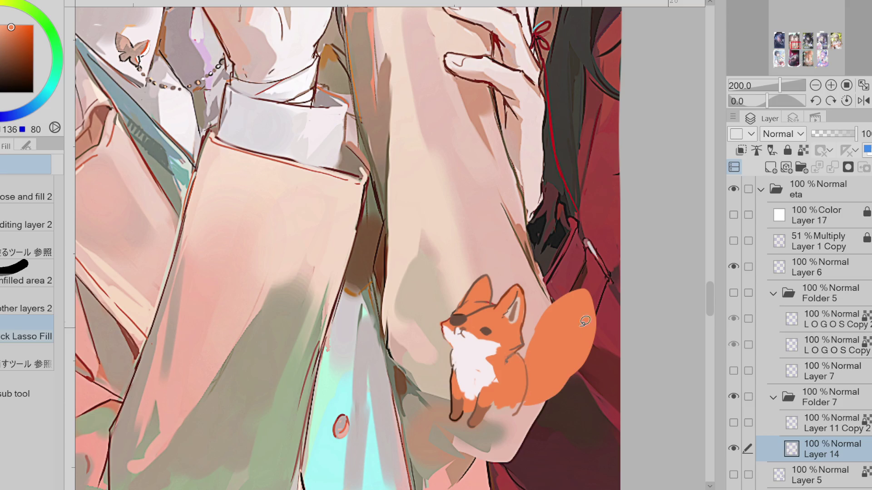
# Step: Liquify the fox's face and eyes, then set a dark hard brush around size 8
pyautogui.press('j')
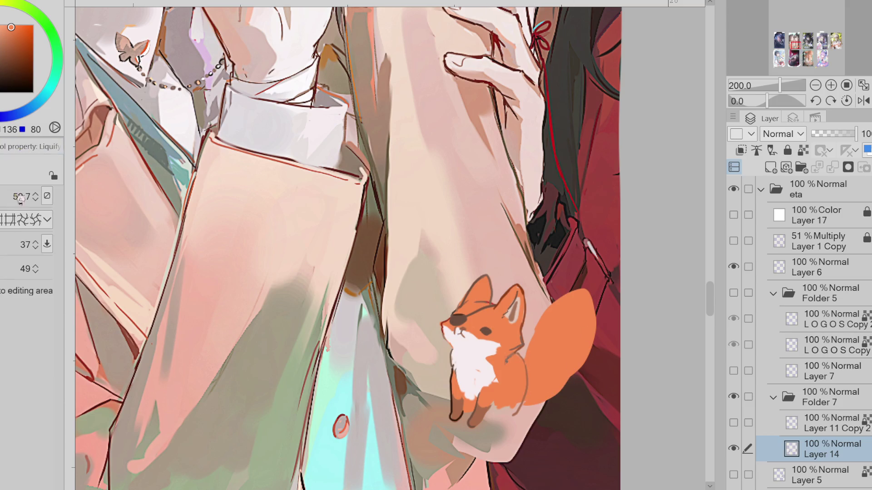
pyautogui.moveTo(459, 317)
pyautogui.mouseDown()
pyautogui.moveTo(483, 347)
pyautogui.moveTo(468, 345)
pyautogui.moveTo(468, 366)
pyautogui.mouseUp()
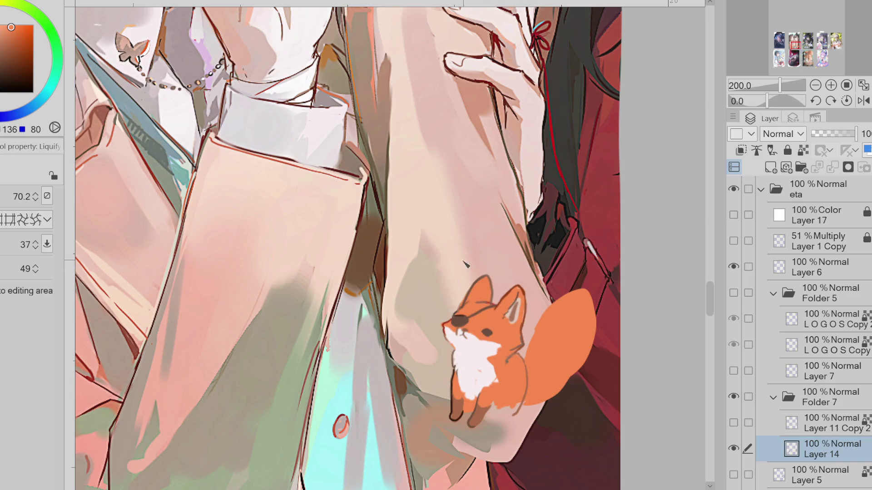
pyautogui.press('p')
pyautogui.press('b')
pyautogui.keyDown('alt'); pyautogui.click(492, 281); pyautogui.keyUp('alt')
pyautogui.moveTo(492, 281); pyautogui.dragTo(490, 289)
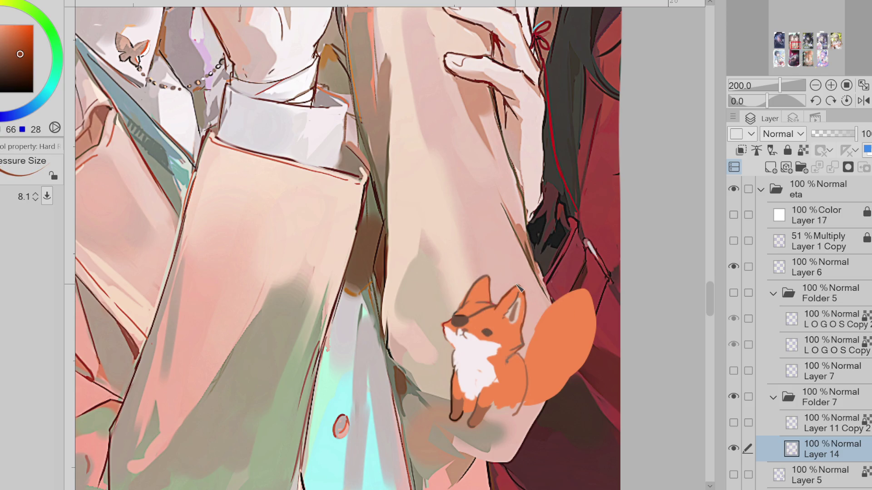
# Step: Add fur strokes on the fox's white chest, then erase and redraw its left leg
pyautogui.keyDown('alt'); pyautogui.click(455, 350); pyautogui.keyUp('alt')
pyautogui.moveTo(454, 351); pyautogui.dragTo(470, 403)
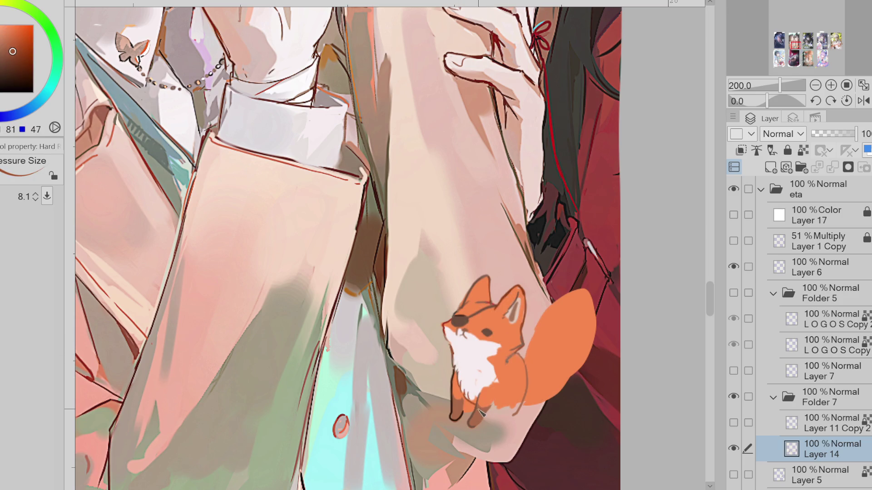
pyautogui.press('e')
pyautogui.press(']')
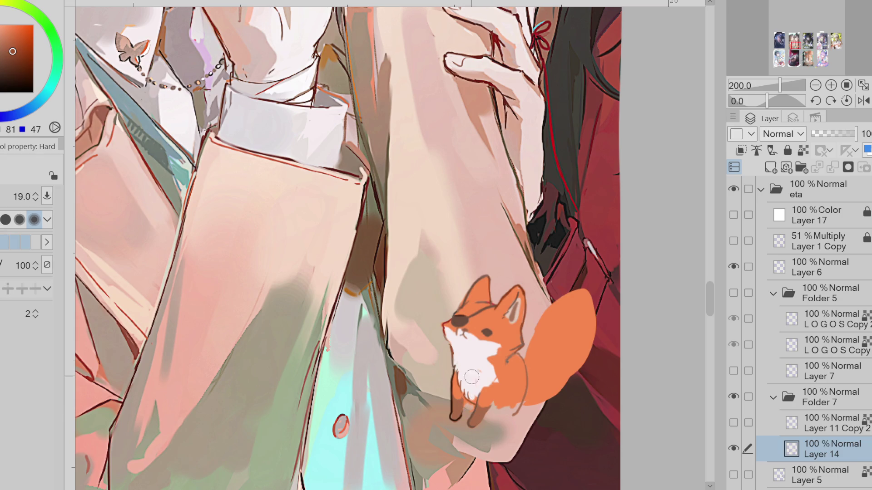
pyautogui.moveTo(447, 421); pyautogui.dragTo(456, 375)
pyautogui.press('p')
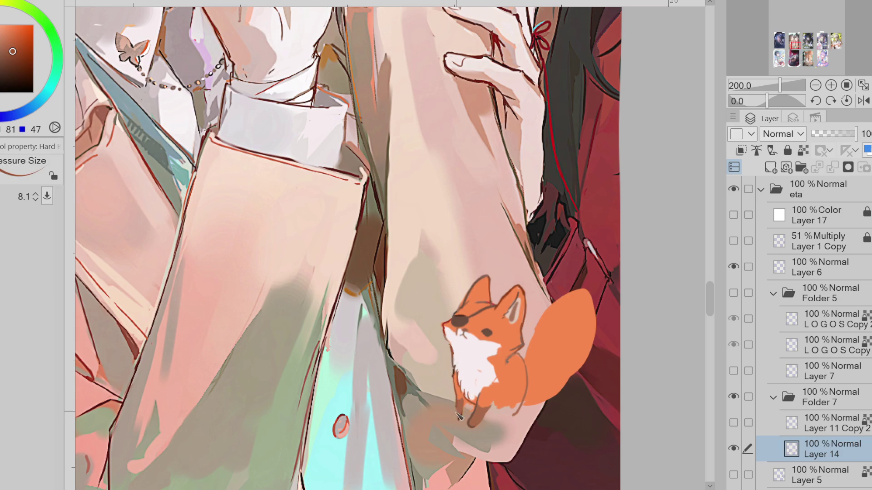
pyautogui.moveTo(473, 408); pyautogui.dragTo(462, 423)
# Step: Sample the fox's body orange and paint over its lower body with a larger brush
pyautogui.click(14, 79)
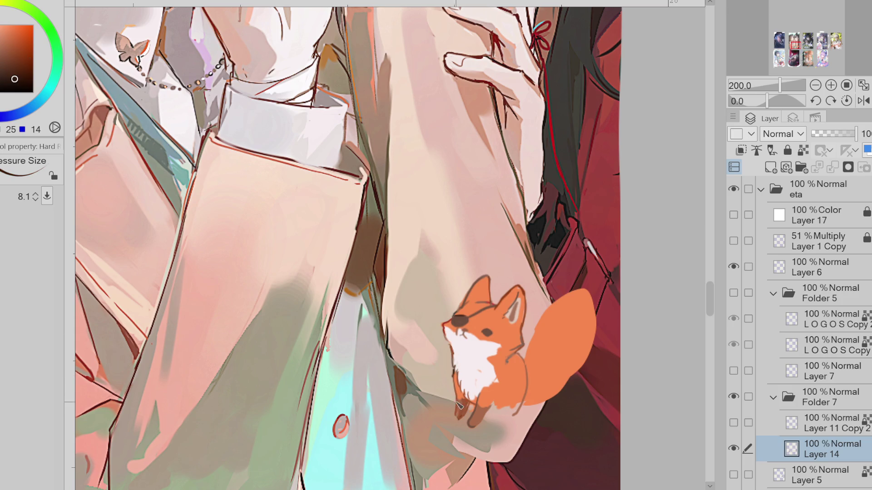
pyautogui.keyDown('alt'); pyautogui.click(456, 380); pyautogui.keyUp('alt')
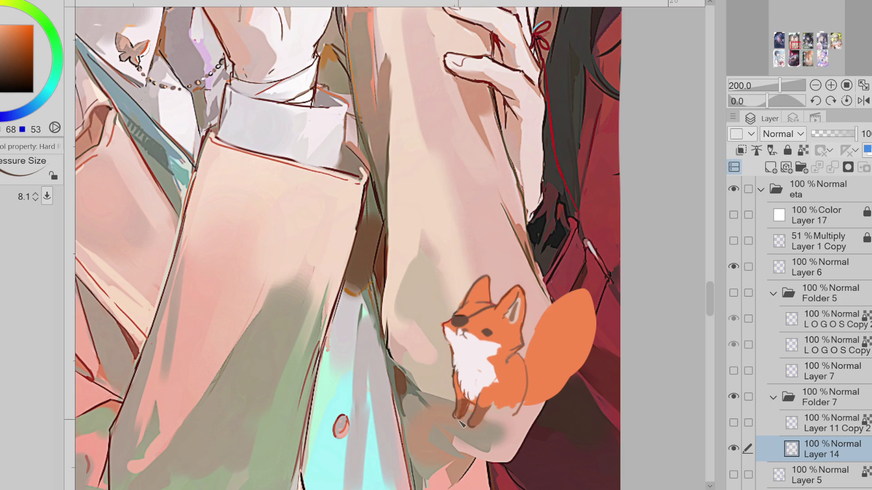
pyautogui.keyDown('alt'); pyautogui.click(454, 393); pyautogui.keyUp('alt')
pyautogui.keyDown('alt'); pyautogui.click(471, 403); pyautogui.keyUp('alt')
pyautogui.moveTo(472, 400)
pyautogui.keyDown('alt'); pyautogui.mouseDown()
pyautogui.moveTo(464, 416)
pyautogui.moveTo(512, 397)
pyautogui.moveTo(500, 376)
pyautogui.moveTo(503, 391)
pyautogui.moveTo(495, 385)
pyautogui.moveTo(501, 376)
pyautogui.mouseUp(); pyautogui.keyUp('alt')
pyautogui.keyDown('alt'); pyautogui.click(502, 375); pyautogui.keyUp('alt')
pyautogui.keyDown('alt'); pyautogui.click(500, 374); pyautogui.keyUp('alt')
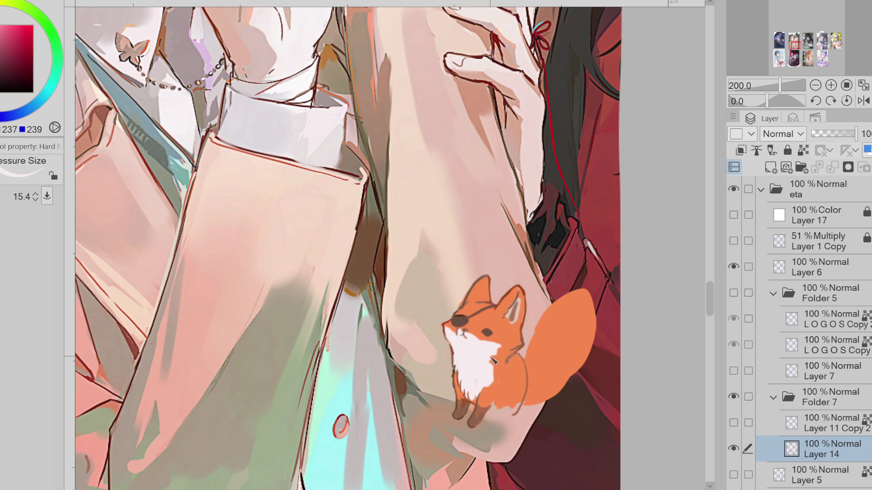
pyautogui.keyDown('alt'); pyautogui.click(500, 377); pyautogui.keyUp('alt')
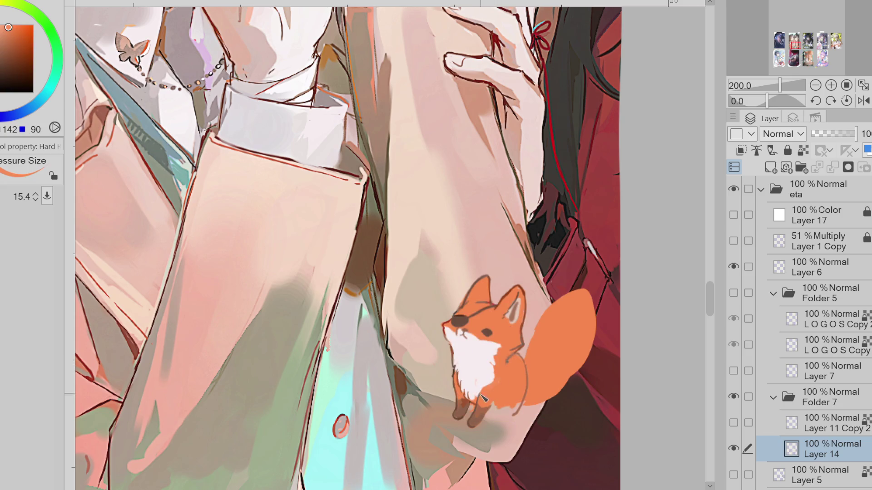
pyautogui.keyDown('alt'); pyautogui.click(473, 417); pyautogui.keyUp('alt')
pyautogui.press(']')
pyautogui.press(']')
pyautogui.moveTo(504, 390)
pyautogui.mouseDown()
pyautogui.moveTo(524, 397)
pyautogui.moveTo(514, 416)
pyautogui.moveTo(512, 396)
pyautogui.mouseUp()
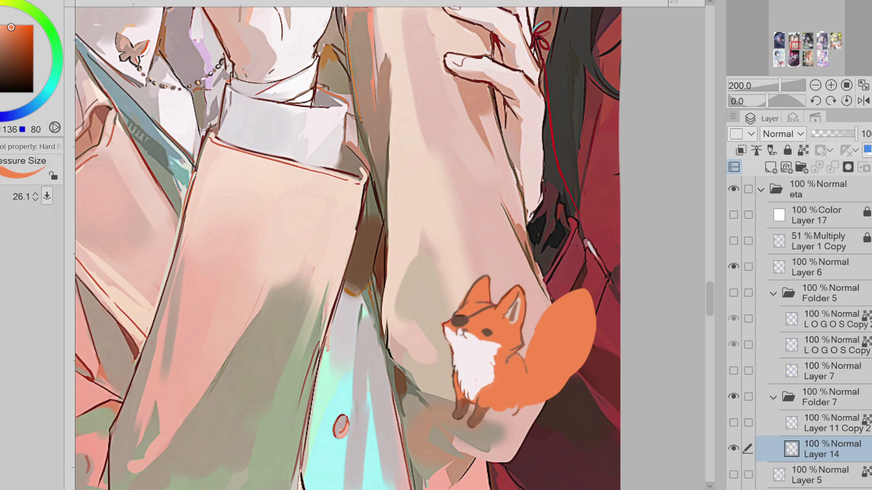
# Step: Outline the fox's lower body and legs in darker orange with a smaller brush
pyautogui.keyDown('alt'); pyautogui.click(501, 400); pyautogui.keyUp('alt')
pyautogui.press('[')
pyautogui.press('[')
pyautogui.press('[')
pyautogui.moveTo(504, 391)
pyautogui.mouseDown()
pyautogui.moveTo(499, 414)
pyautogui.moveTo(523, 409)
pyautogui.mouseUp()
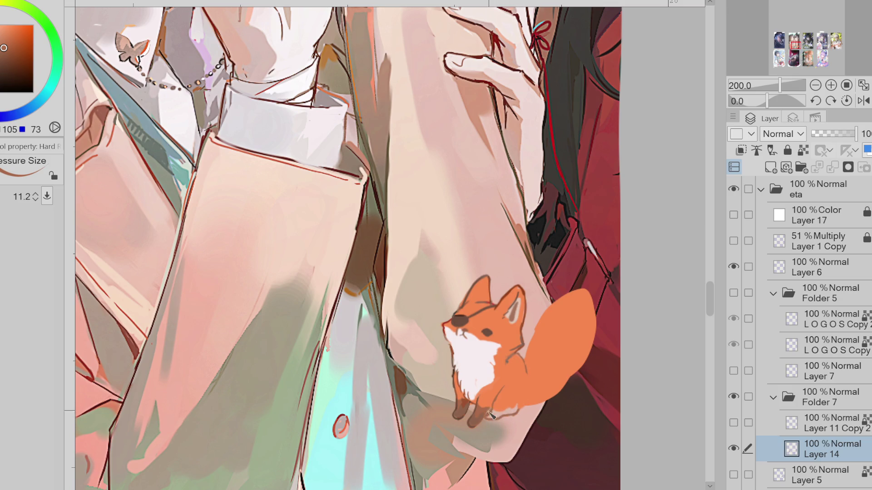
pyautogui.keyDown('alt'); pyautogui.click(458, 357); pyautogui.keyUp('alt')
# Step: Fill darker shapes over the fox's hind legs and resample its orange tones
pyautogui.press('e')
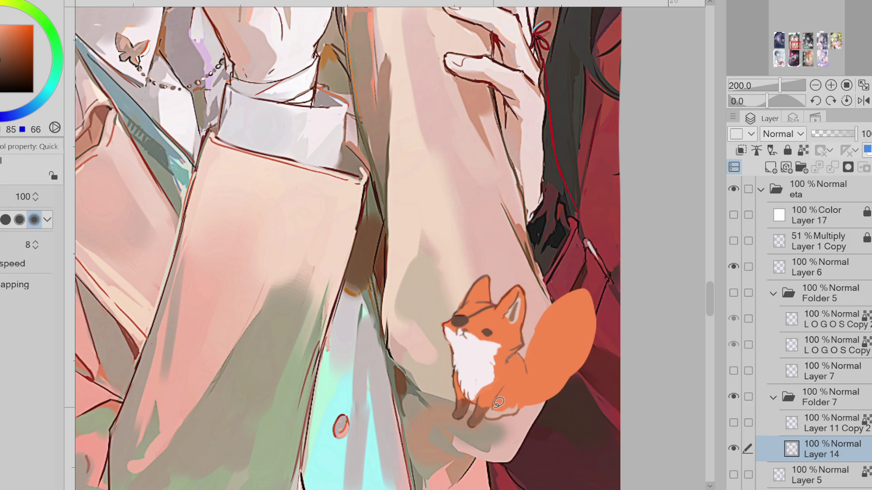
pyautogui.moveTo(486, 415); pyautogui.dragTo(506, 399)
pyautogui.keyDown('alt'); pyautogui.click(502, 396); pyautogui.keyUp('alt')
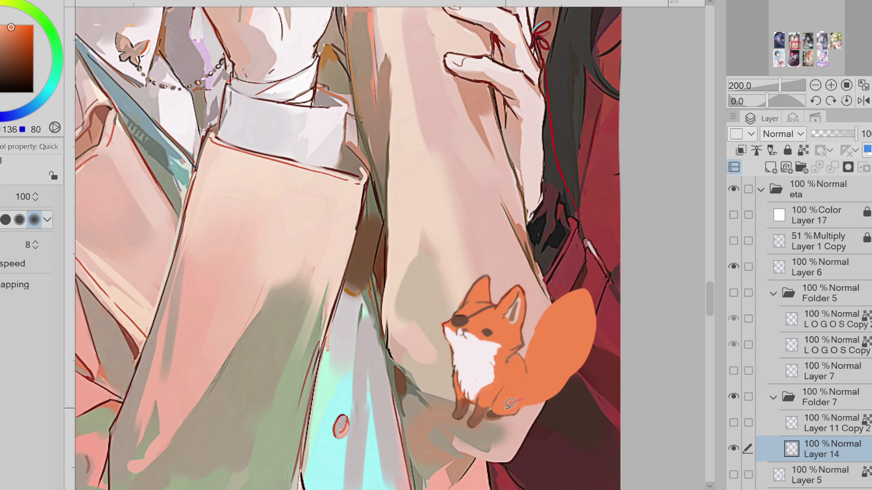
pyautogui.keyDown('alt'); pyautogui.click(496, 401); pyautogui.keyUp('alt')
pyautogui.keyDown('alt'); pyautogui.click(509, 375); pyautogui.keyUp('alt')
pyautogui.press('b')
pyautogui.keyDown('alt'); pyautogui.click(511, 371); pyautogui.keyUp('alt')
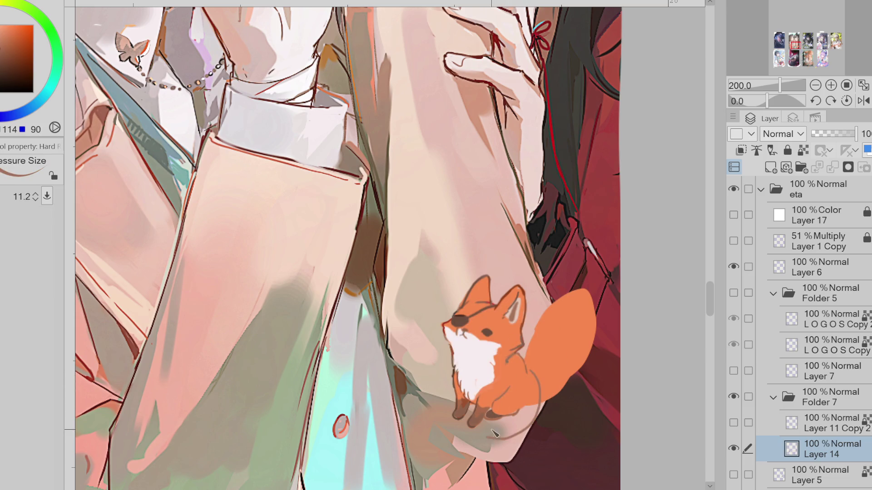
# Step: Erase the fox's large tail edge and lasso-fill a new, smaller tail shape
pyautogui.press('e')
pyautogui.moveTo(570, 356)
pyautogui.mouseDown()
pyautogui.moveTo(592, 311)
pyautogui.moveTo(558, 318)
pyautogui.moveTo(540, 363)
pyautogui.moveTo(545, 409)
pyautogui.mouseUp()
pyautogui.press('b')
pyautogui.keyDown('alt'); pyautogui.click(531, 372); pyautogui.keyUp('alt')
pyautogui.moveTo(527, 358)
pyautogui.mouseDown()
pyautogui.moveTo(555, 367)
pyautogui.moveTo(510, 413)
pyautogui.mouseUp()
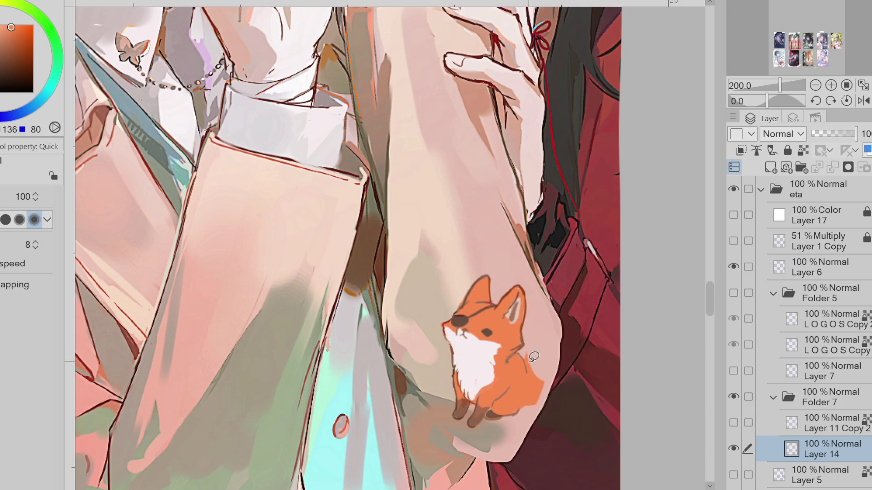
pyautogui.press('e')
pyautogui.moveTo(526, 345)
pyautogui.mouseDown()
pyautogui.moveTo(554, 377)
pyautogui.moveTo(545, 359)
pyautogui.mouseUp()
# Step: Fill reshaped edges to round off the new tail, then resample the darker orange
pyautogui.press('b')
pyautogui.moveTo(547, 415); pyautogui.dragTo(504, 434)
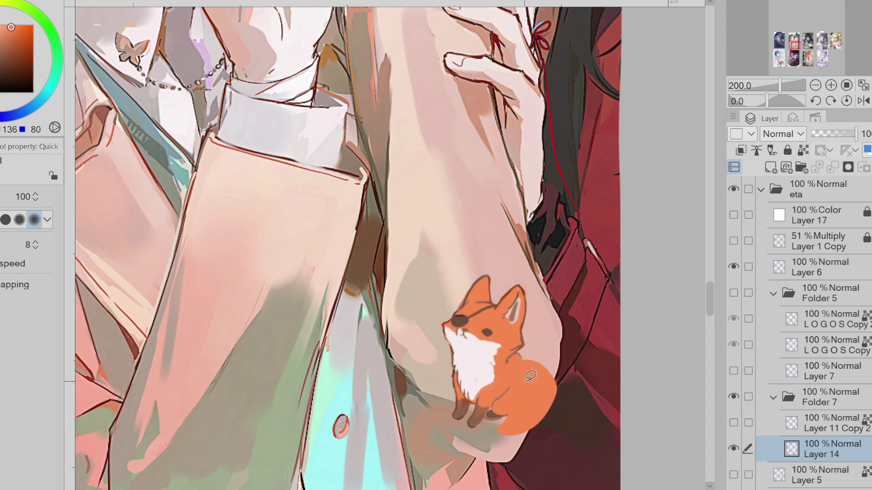
pyautogui.moveTo(567, 356); pyautogui.dragTo(526, 363)
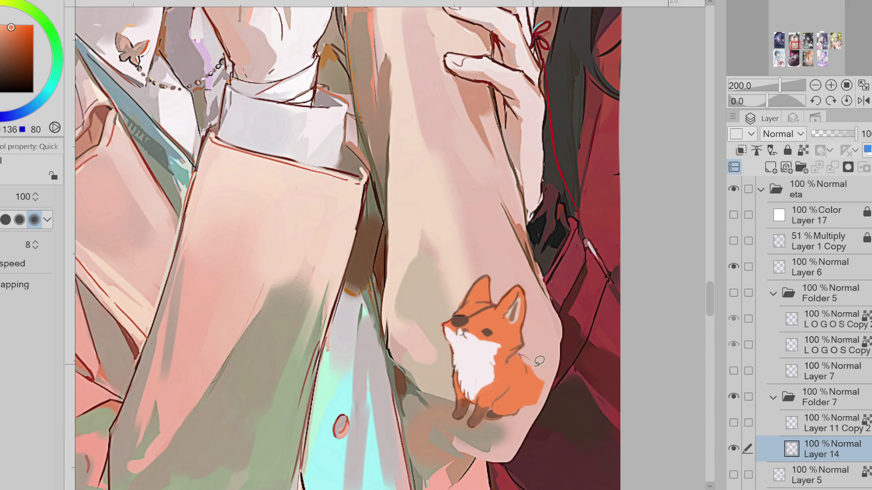
pyautogui.keyDown('alt'); pyautogui.click(495, 407); pyautogui.keyUp('alt')
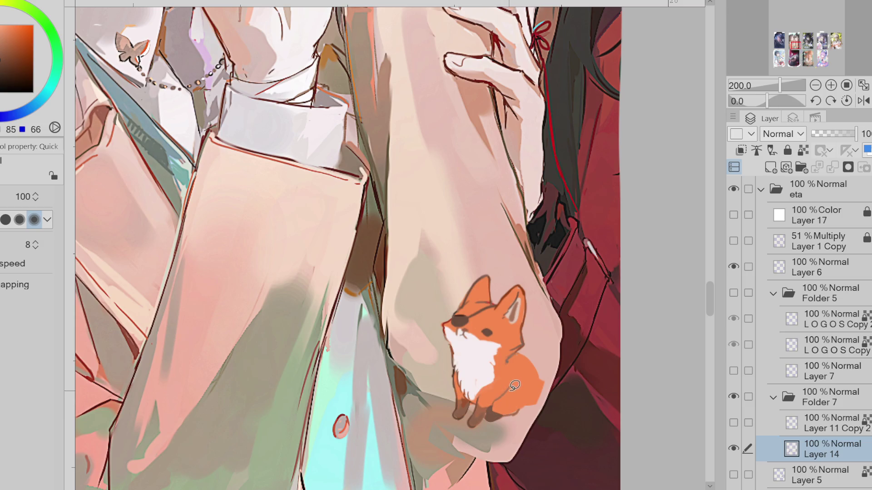
pyautogui.keyDown('alt'); pyautogui.click(510, 383); pyautogui.keyUp('alt')
pyautogui.keyDown('alt'); pyautogui.click(515, 383); pyautogui.keyUp('alt')
pyautogui.scroll(-1, 533, 366)
# Step: Lasso-fill a larger orange tail extending toward the jacket edge
pyautogui.keyDown('alt'); pyautogui.click(533, 366); pyautogui.keyUp('alt')
pyautogui.moveTo(510, 418); pyautogui.dragTo(508, 421)
pyautogui.hotkey('ctrl', 'z')
pyautogui.moveTo(527, 358)
pyautogui.mouseDown()
pyautogui.moveTo(563, 365)
pyautogui.moveTo(506, 427)
pyautogui.mouseUp()
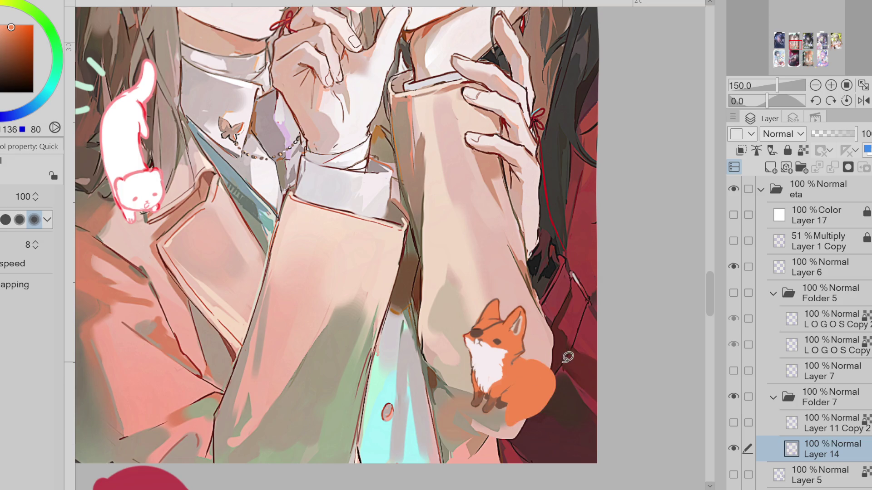
pyautogui.press('b')
pyautogui.keyDown('alt'); pyautogui.click(506, 398); pyautogui.keyUp('alt')
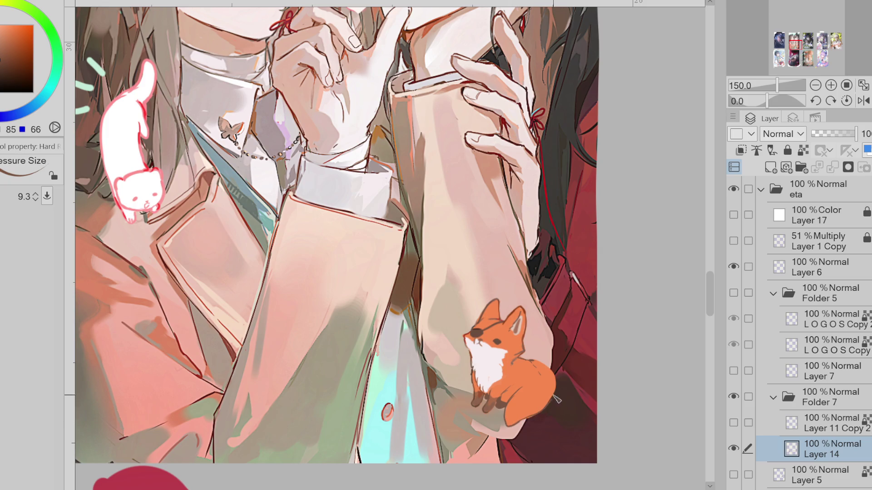
# Step: Pick the fox's dark outline colour and add a fine dark line on its lower body
pyautogui.click(34, 86)
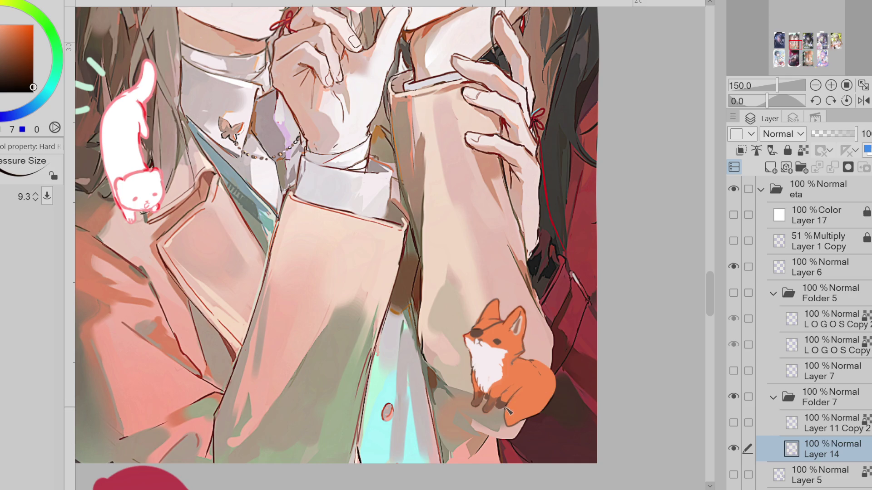
pyautogui.click(32, 44)
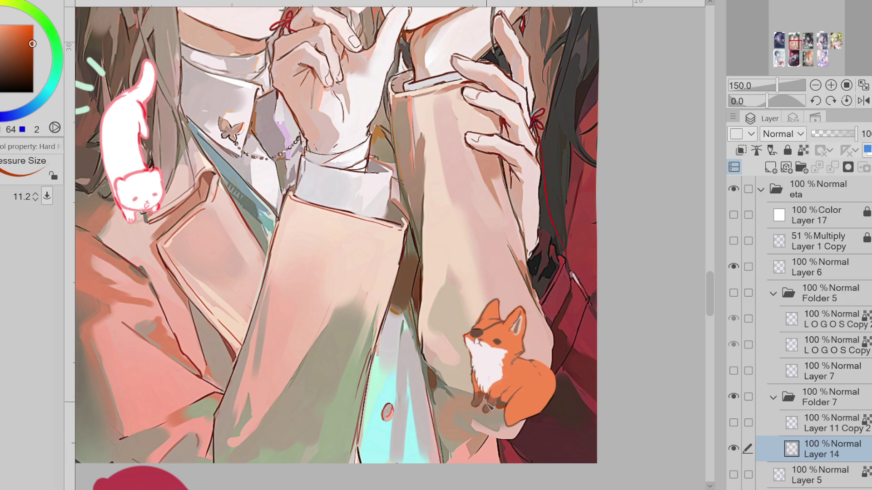
pyautogui.click(34, 31)
pyautogui.keyDown('alt'); pyautogui.click(518, 321); pyautogui.keyUp('alt')
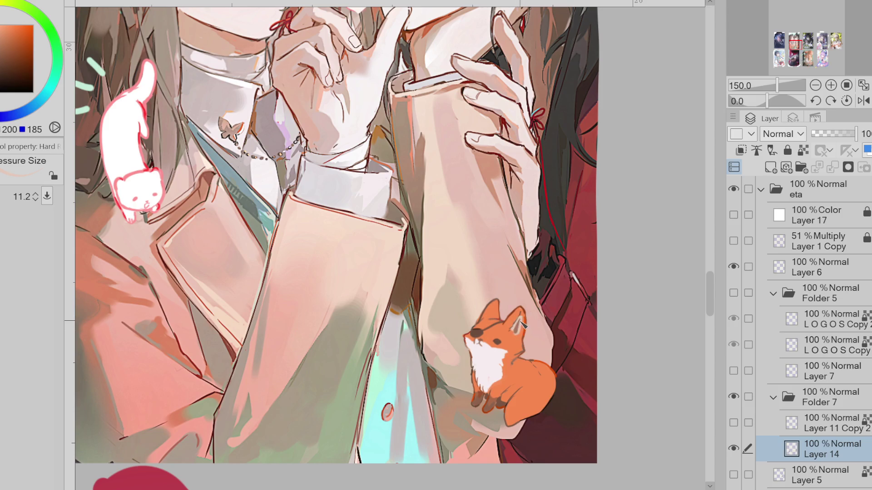
pyautogui.keyDown('alt'); pyautogui.click(519, 330); pyautogui.keyUp('alt')
pyautogui.keyDown('alt'); pyautogui.click(490, 399); pyautogui.keyUp('alt')
pyautogui.moveTo(490, 399)
pyautogui.mouseDown()
pyautogui.moveTo(490, 388)
pyautogui.moveTo(505, 408)
pyautogui.mouseUp()
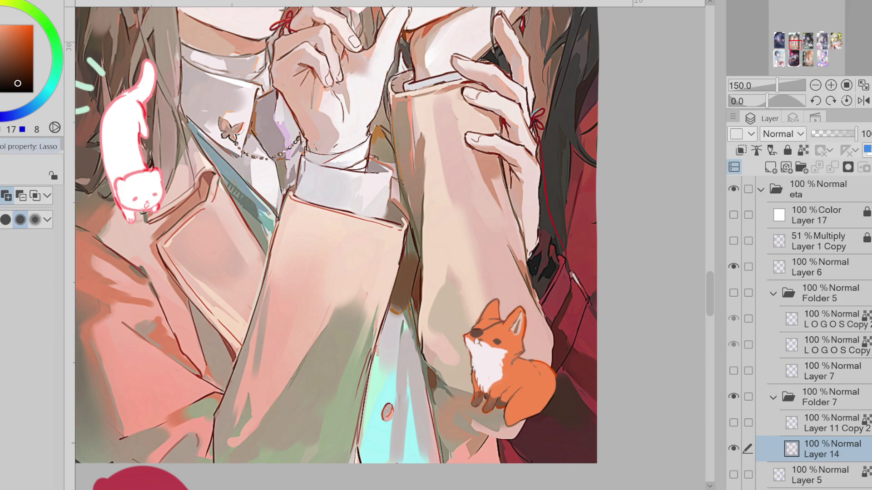
# Step: Select the fox's orange body, test light strokes on the tail's bottom, and undo them
pyautogui.press('w')
pyautogui.click(18, 223)
pyautogui.click(528, 411)
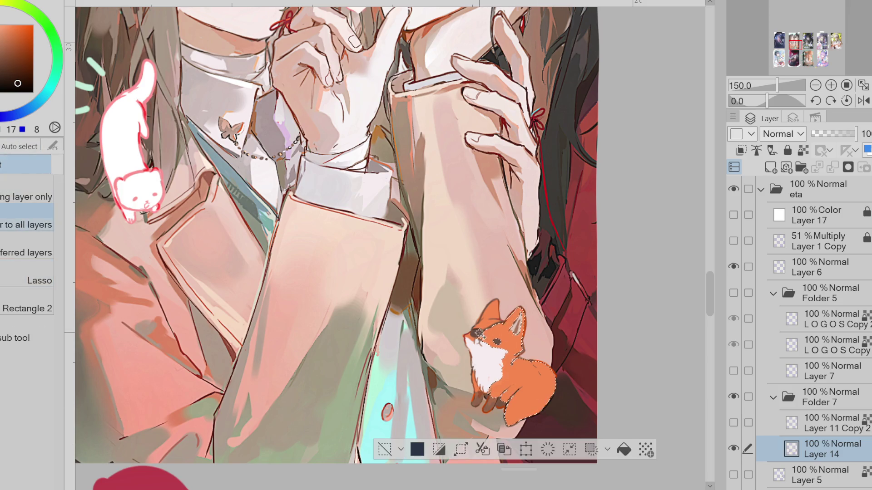
pyautogui.press('b')
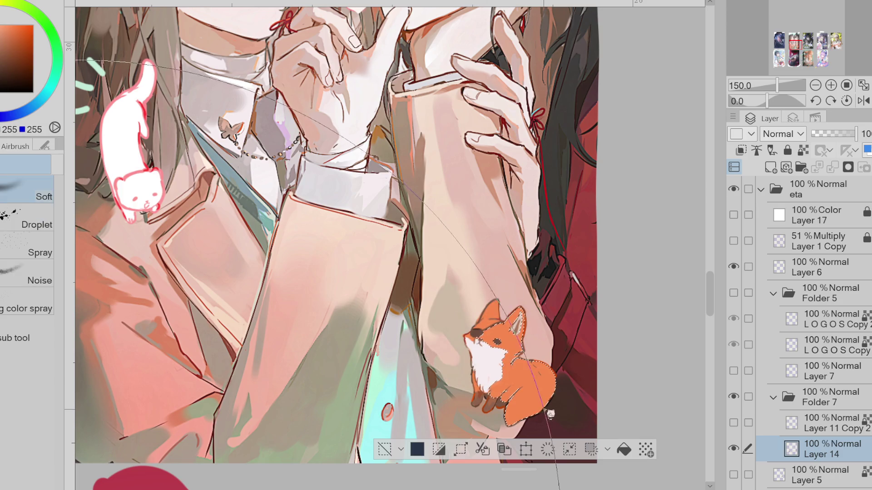
pyautogui.moveTo(518, 406); pyautogui.dragTo(527, 419)
pyautogui.hotkey('ctrl', 'z')
pyautogui.press('p')
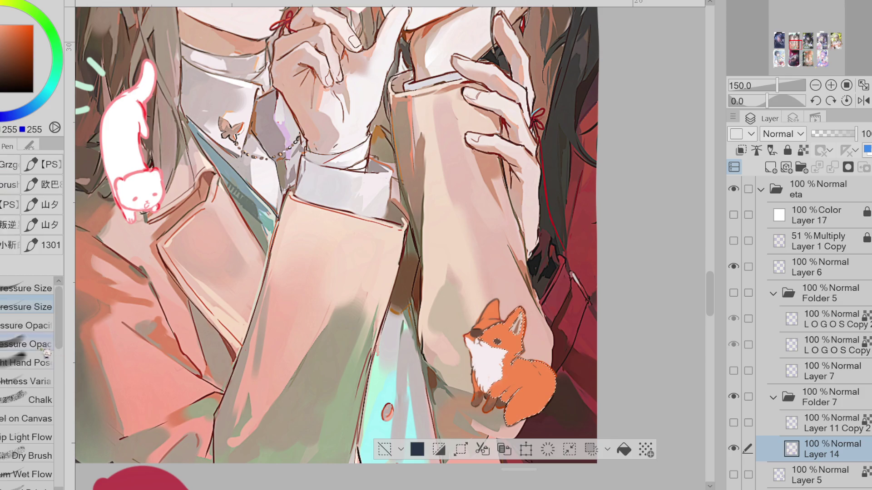
pyautogui.click(64, 65)
pyautogui.moveTo(518, 422); pyautogui.dragTo(529, 412)
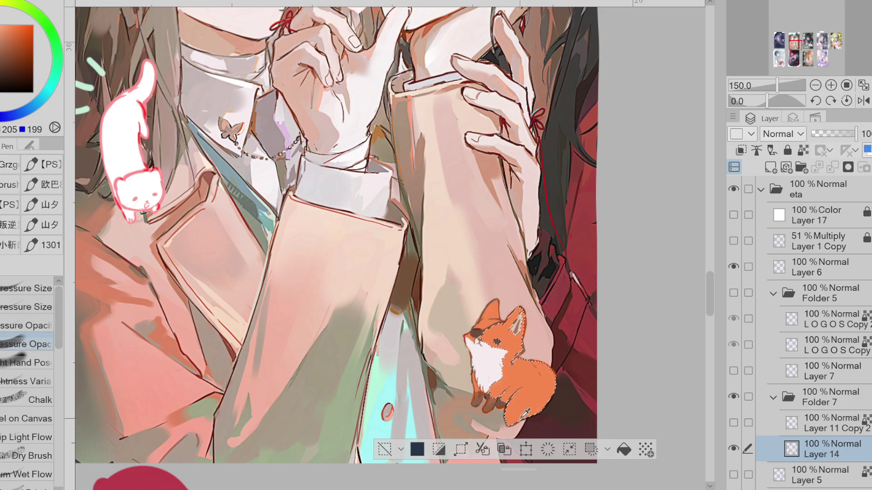
pyautogui.keyDown('alt'); pyautogui.click(525, 414); pyautogui.keyUp('alt')
pyautogui.hotkey('ctrl', 'z')
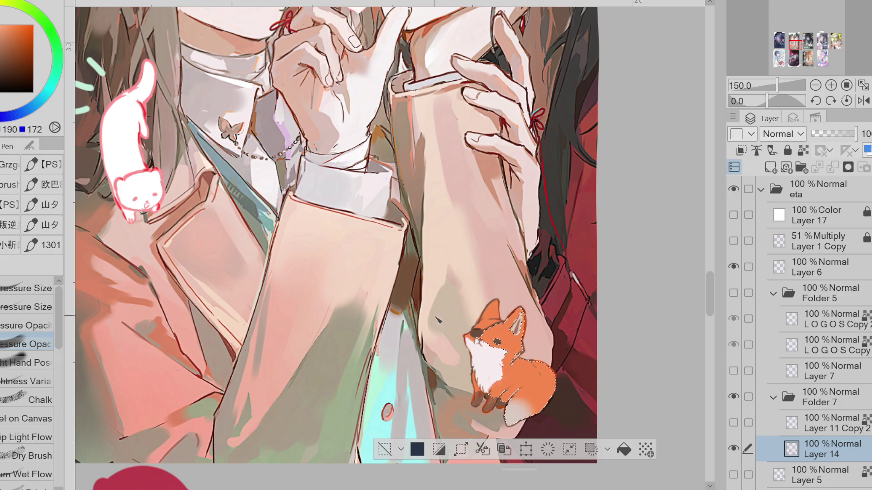
pyautogui.keyDown('alt'); pyautogui.click(525, 325); pyautogui.keyUp('alt')
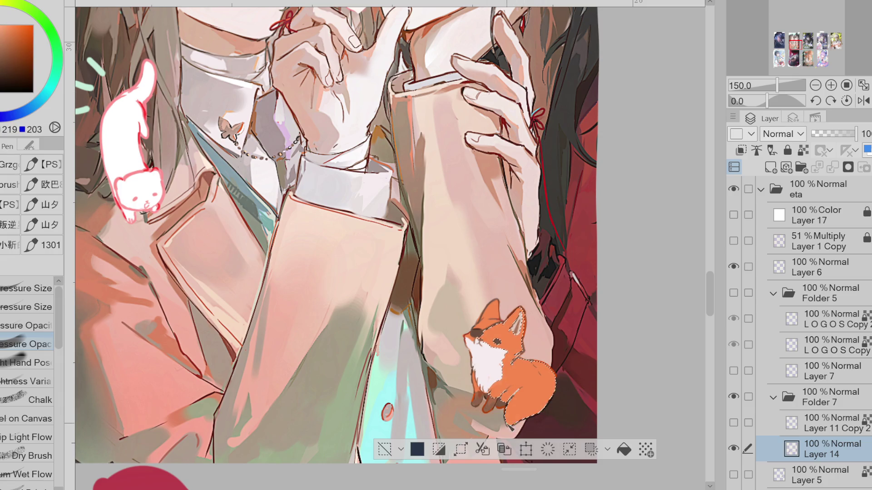
pyautogui.click(384, 449)
# Step: Auto-select the fox's white chest and soften it with the airbrush
pyautogui.press('w')
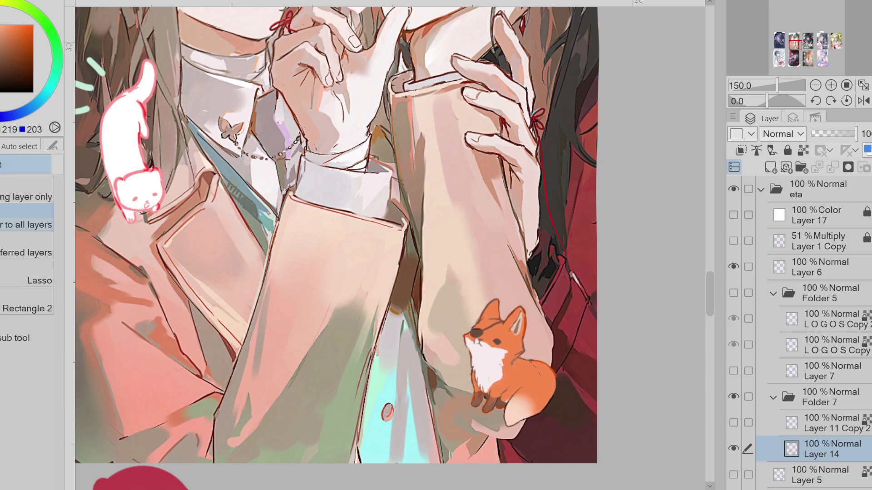
pyautogui.click(507, 369)
pyautogui.press('b')
pyautogui.moveTo(490, 364); pyautogui.dragTo(498, 387)
pyautogui.hotkey('ctrl', 'd')
pyautogui.keyDown('alt'); pyautogui.click(526, 376); pyautogui.keyUp('alt')
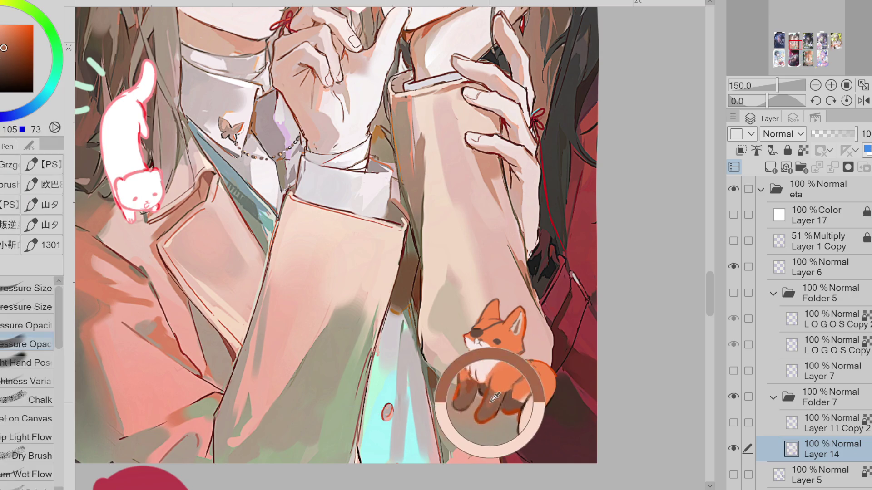
# Step: Select the fox's paw area and airbrush it a darker orange
pyautogui.press('w')
pyautogui.click(493, 404)
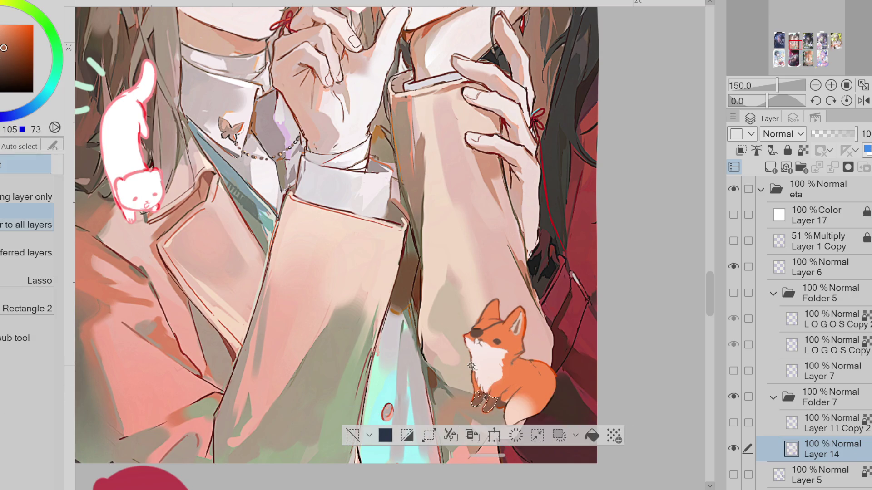
pyautogui.press('b')
pyautogui.keyDown('alt'); pyautogui.click(490, 401); pyautogui.keyUp('alt')
pyautogui.moveTo(480, 380); pyautogui.dragTo(495, 406)
pyautogui.hotkey('ctrl', 'd')
# Step: Sample a dark line colour from the fox and choose the pressure-size pen
pyautogui.press('p')
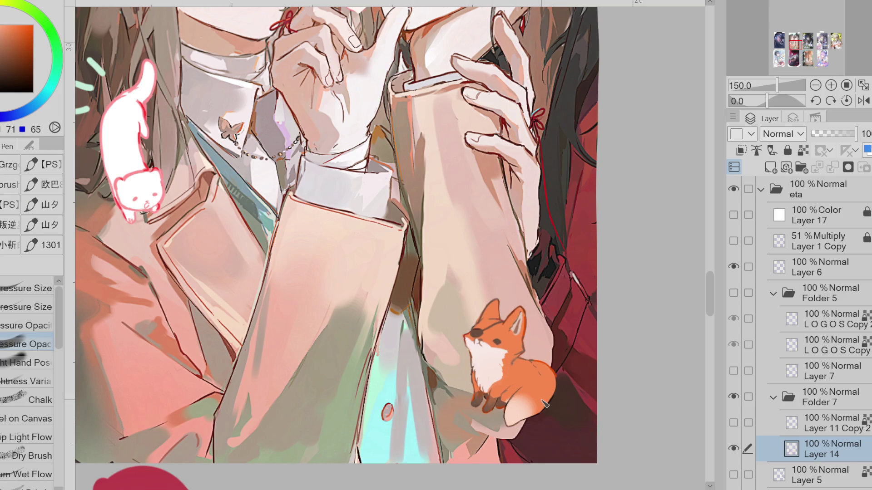
pyautogui.keyDown('alt'); pyautogui.click(541, 372); pyautogui.keyUp('alt')
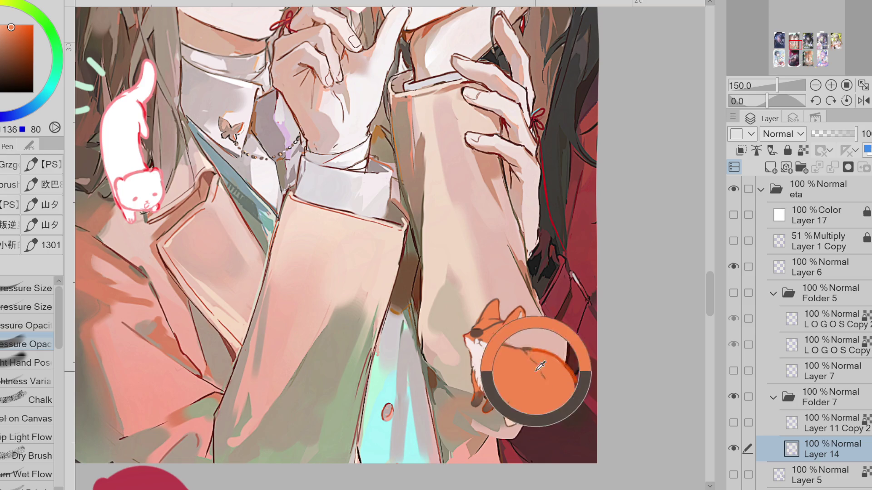
pyautogui.keyDown('alt'); pyautogui.click(508, 390); pyautogui.keyUp('alt')
pyautogui.keyDown('alt'); pyautogui.click(509, 390); pyautogui.keyUp('alt')
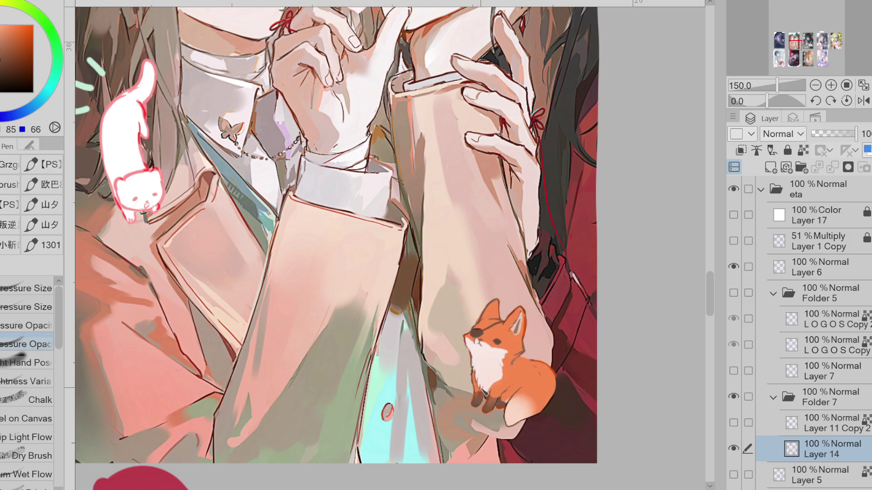
pyautogui.click(27, 307)
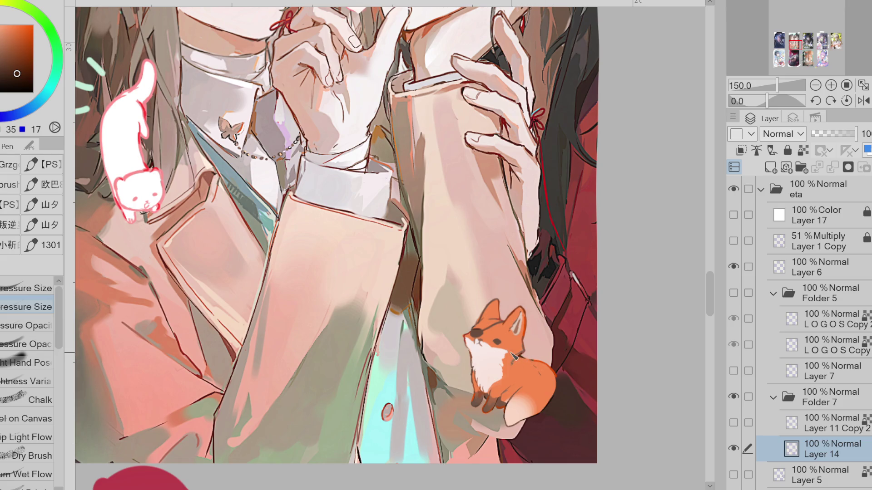
# Step: Sample the hair's dark line colour and outline the top of the fox's left ear
pyautogui.keyDown('alt'); pyautogui.click(492, 346); pyautogui.keyUp('alt')
pyautogui.keyDown('alt'); pyautogui.click(499, 343); pyautogui.keyUp('alt')
pyautogui.scroll(-3, 507, 340)
pyautogui.scroll(4, 563, 246)
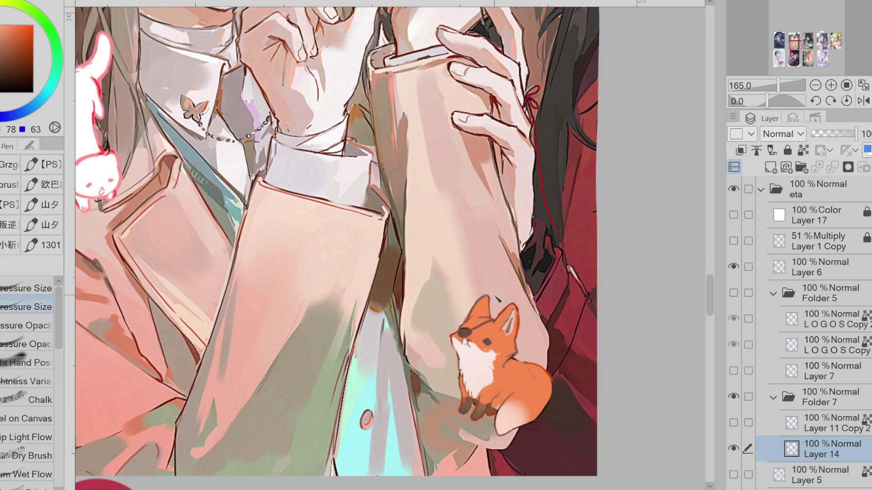
pyautogui.keyDown('alt'); pyautogui.click(139, 100); pyautogui.keyUp('alt')
pyautogui.moveTo(487, 297)
pyautogui.mouseDown()
pyautogui.moveTo(474, 303)
pyautogui.moveTo(490, 307)
pyautogui.mouseUp()
# Step: Sample light, darker and mid oranges from the fox's ear and body for shading
pyautogui.keyDown('alt'); pyautogui.click(506, 333); pyautogui.keyUp('alt')
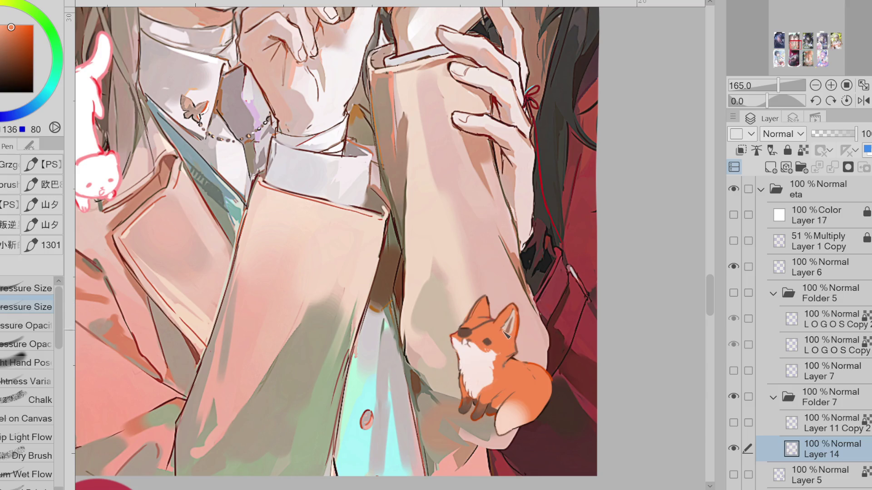
pyautogui.keyDown('alt'); pyautogui.click(513, 360); pyautogui.keyUp('alt')
pyautogui.keyDown('alt'); pyautogui.click(519, 398); pyautogui.keyUp('alt')
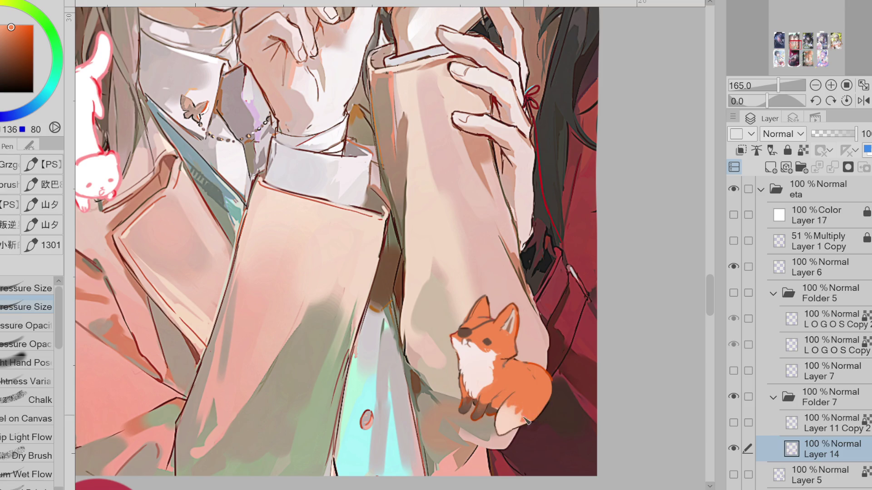
pyautogui.keyDown('alt'); pyautogui.click(533, 380); pyautogui.keyUp('alt')
# Step: Pick a bright red colour and briefly toggle Layer 11 Copy 2's visibility
pyautogui.scroll(-2, 304, 196)
pyautogui.scroll(1, 304, 195)
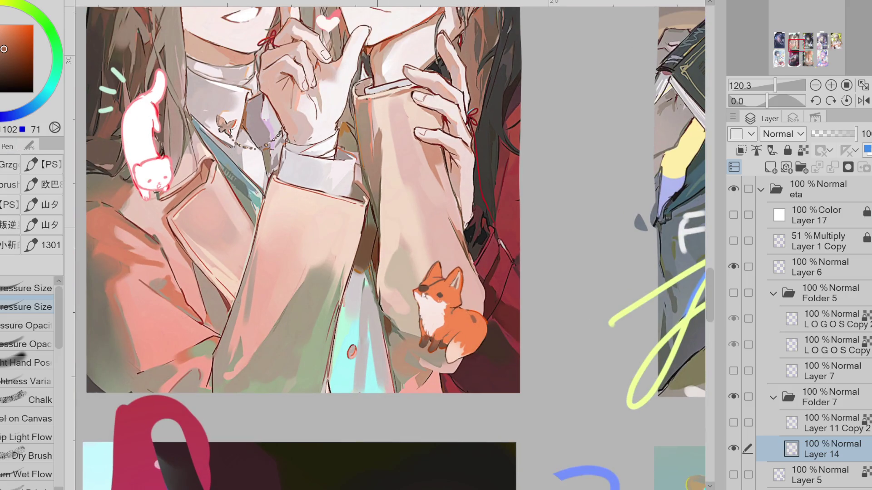
pyautogui.click(24, 42)
pyautogui.click(31, 25)
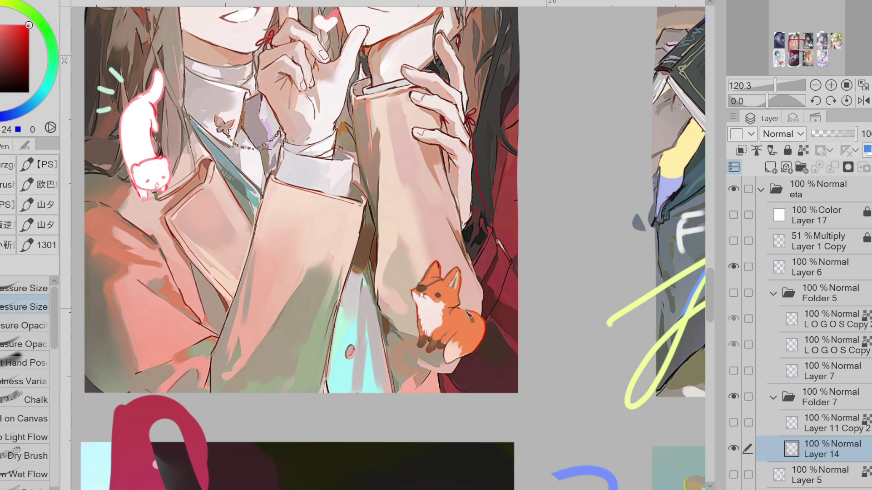
pyautogui.scroll(-1, 315, 406)
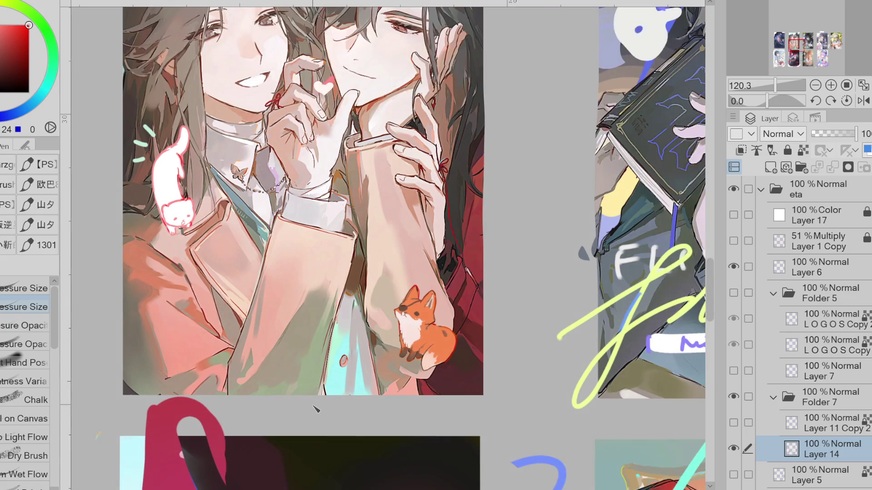
pyautogui.click(733, 423)
pyautogui.click(733, 423)
# Step: Push the fox's lower body and tail into shape with the Liquify tool
pyautogui.press('g')
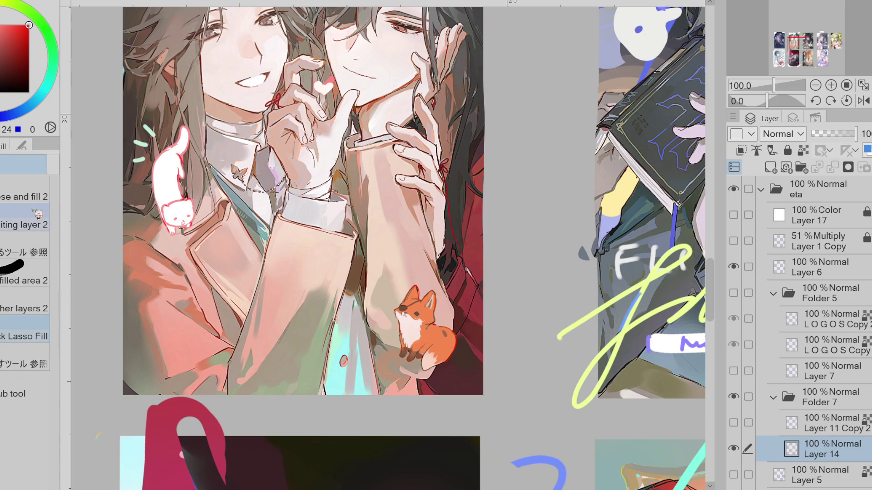
pyautogui.press('w')
pyautogui.click(37, 282)
pyautogui.moveTo(436, 273); pyautogui.dragTo(434, 275)
pyautogui.hotkey('ctrl', 'd')
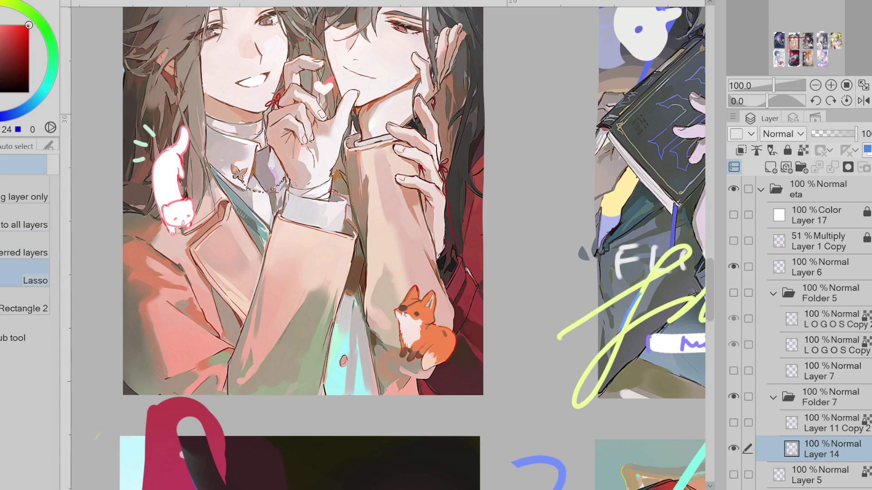
pyautogui.press('j')
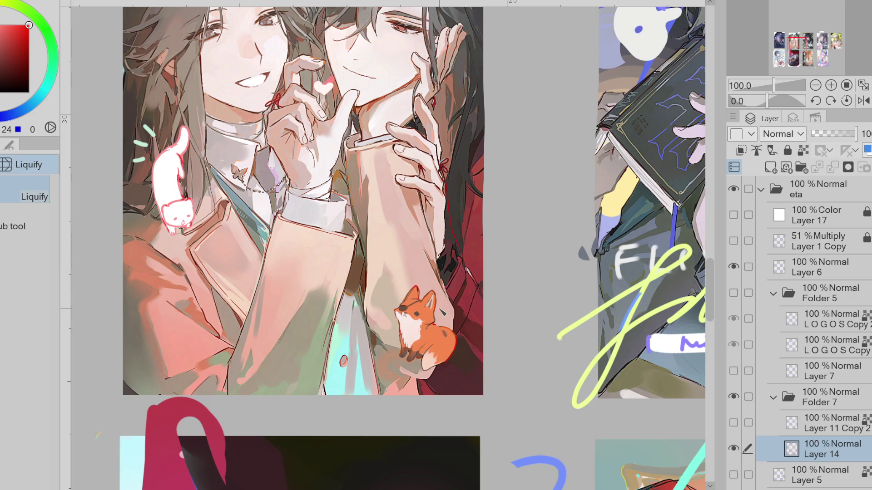
pyautogui.moveTo(417, 342)
pyautogui.mouseDown()
pyautogui.moveTo(409, 381)
pyautogui.moveTo(438, 370)
pyautogui.moveTo(461, 344)
pyautogui.mouseUp()
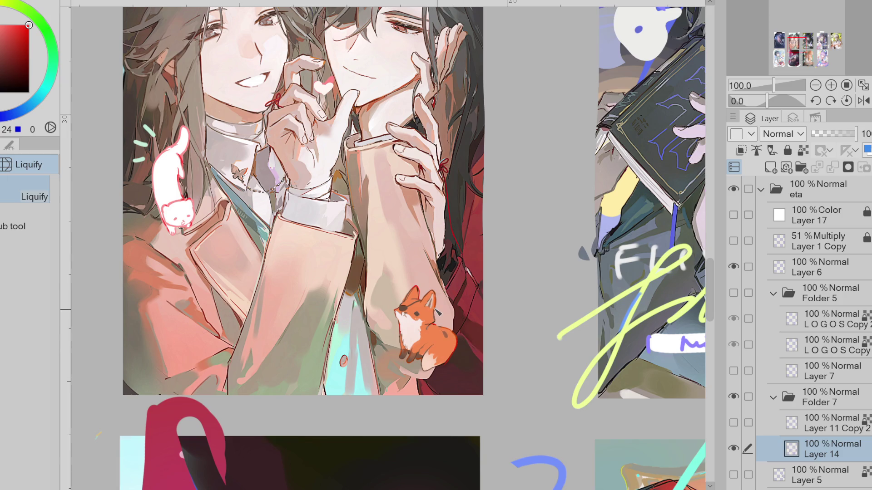
# Step: Lasso-select around the fox and add the white cat to the selection
pyautogui.press('m')
pyautogui.moveTo(438, 262)
pyautogui.mouseDown()
pyautogui.moveTo(391, 272)
pyautogui.moveTo(472, 372)
pyautogui.mouseUp()
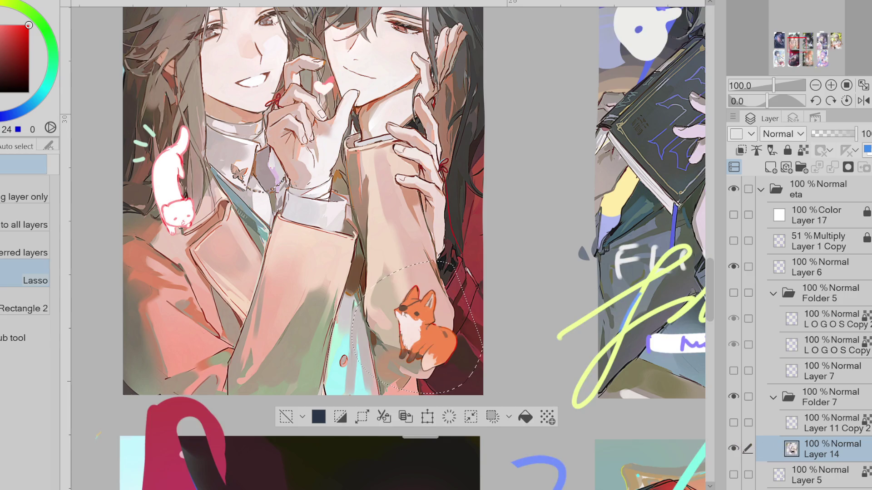
pyautogui.moveTo(250, 109)
pyautogui.mouseDown()
pyautogui.moveTo(118, 150)
pyautogui.moveTo(248, 136)
pyautogui.mouseUp()
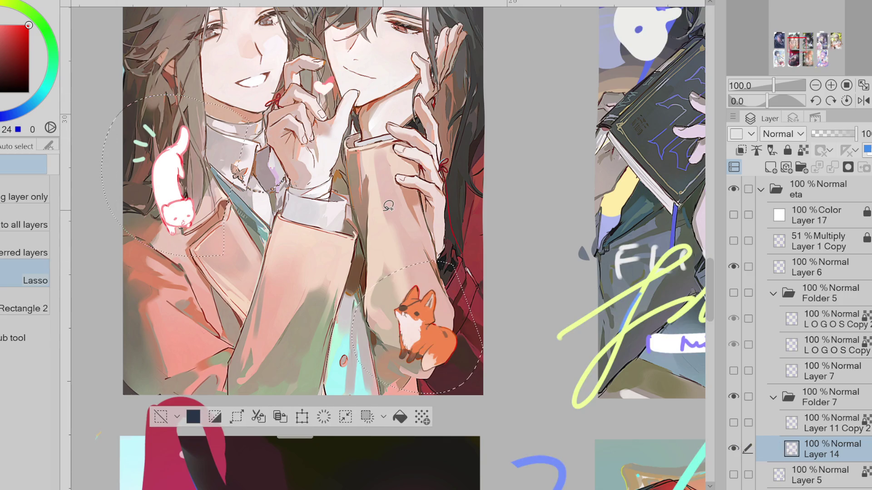
# Step: Cut the fox and cat, show Folder 5, and paste them as a new layer
pyautogui.hotkey('ctrl', 'x')
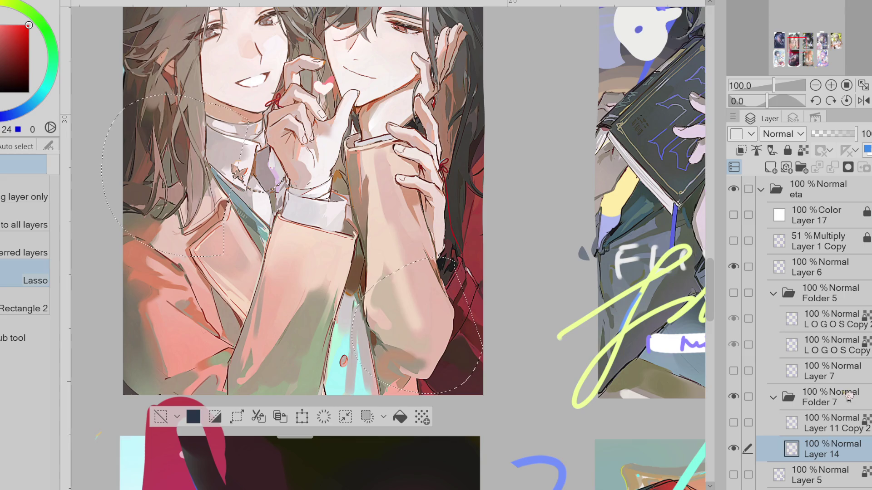
pyautogui.click(860, 352)
pyautogui.click(733, 293)
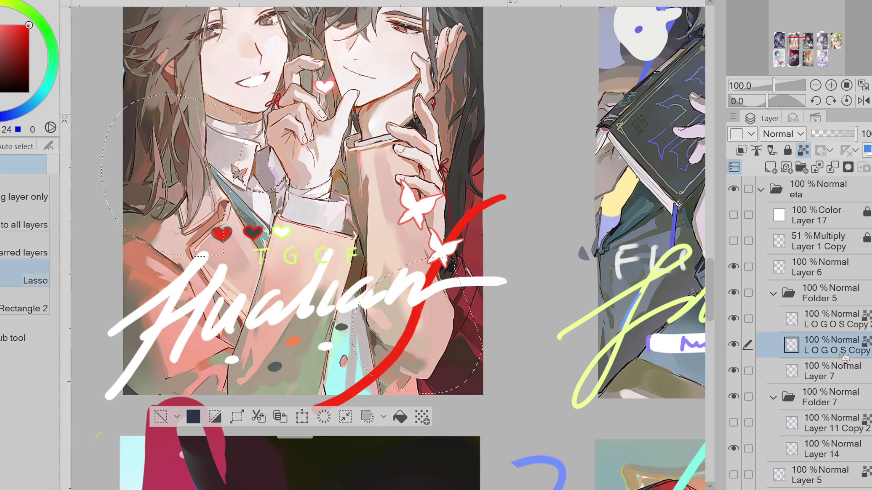
pyautogui.click(858, 321)
pyautogui.hotkey('ctrl', 'v')
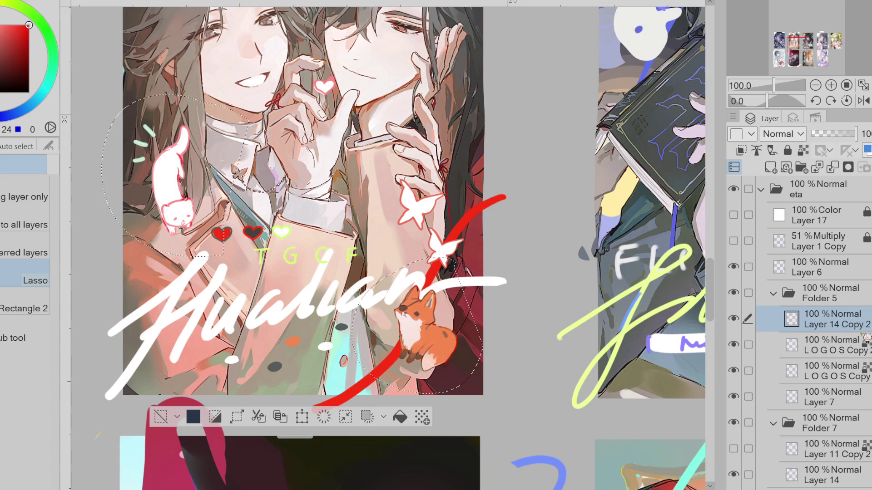
pyautogui.hotkey('ctrl', 't')
pyautogui.moveTo(459, 363); pyautogui.dragTo(450, 369)
pyautogui.press('Return')
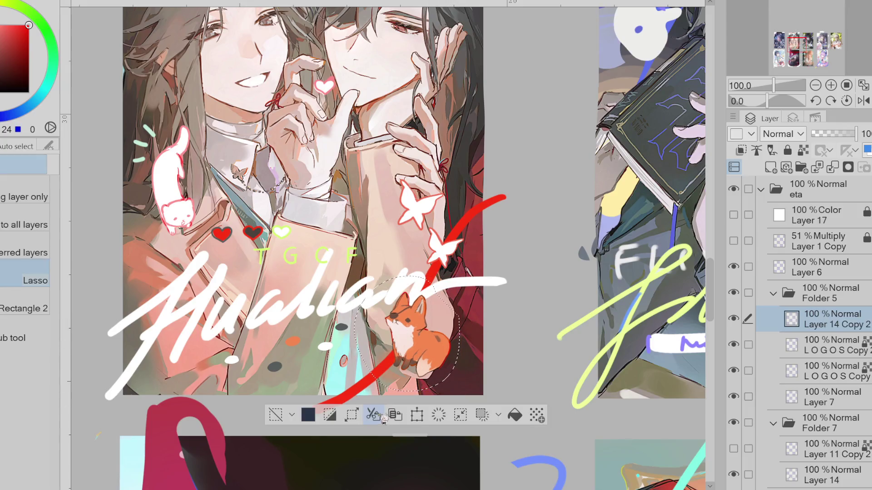
# Step: Reselect the fox and move it down beside the end of the Hualian signature
pyautogui.scroll(-1, 418, 376)
pyautogui.scroll(-1, 419, 376)
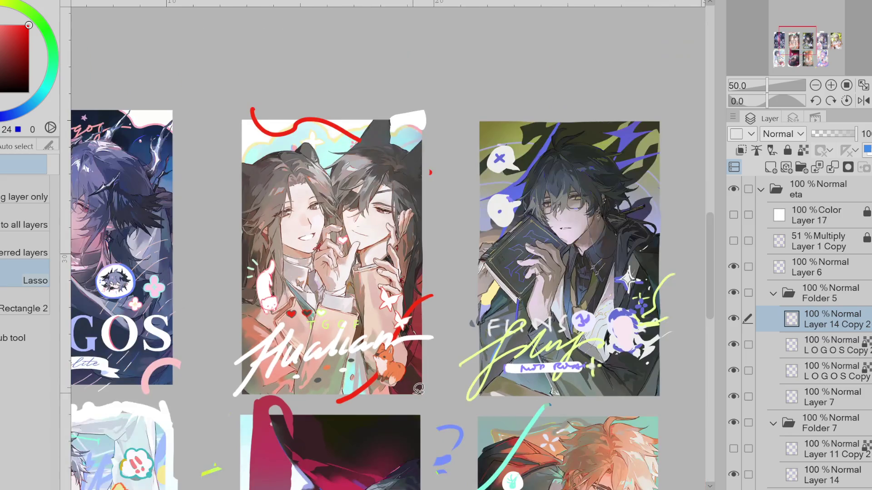
pyautogui.scroll(1, 419, 377)
pyautogui.moveTo(411, 368)
pyautogui.mouseDown()
pyautogui.moveTo(415, 375)
pyautogui.moveTo(388, 345)
pyautogui.moveTo(376, 313)
pyautogui.mouseUp()
pyautogui.hotkey('ctrl', 't')
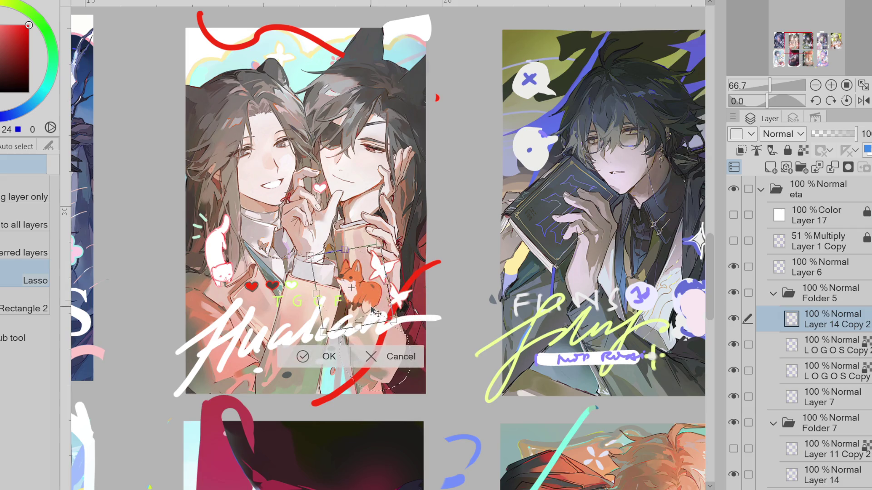
pyautogui.hotkey('ctrl', 'z')
pyautogui.moveTo(377, 363); pyautogui.dragTo(401, 378)
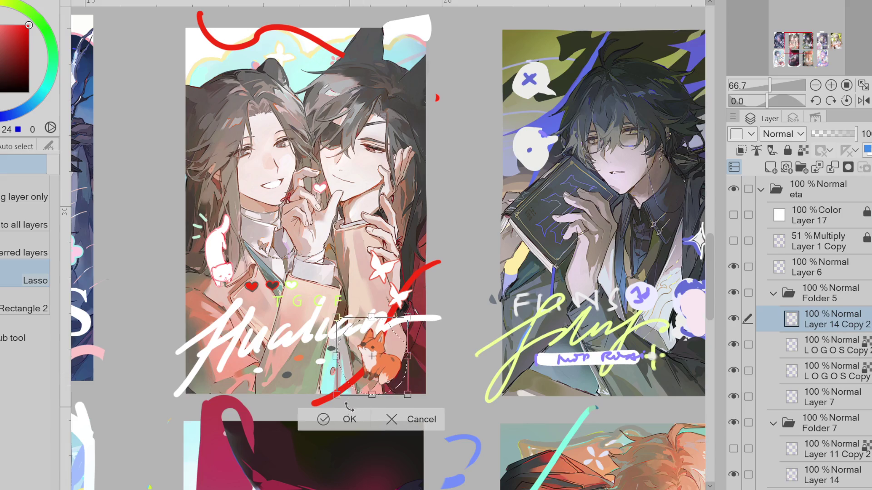
pyautogui.press('Return')
pyautogui.click(822, 345)
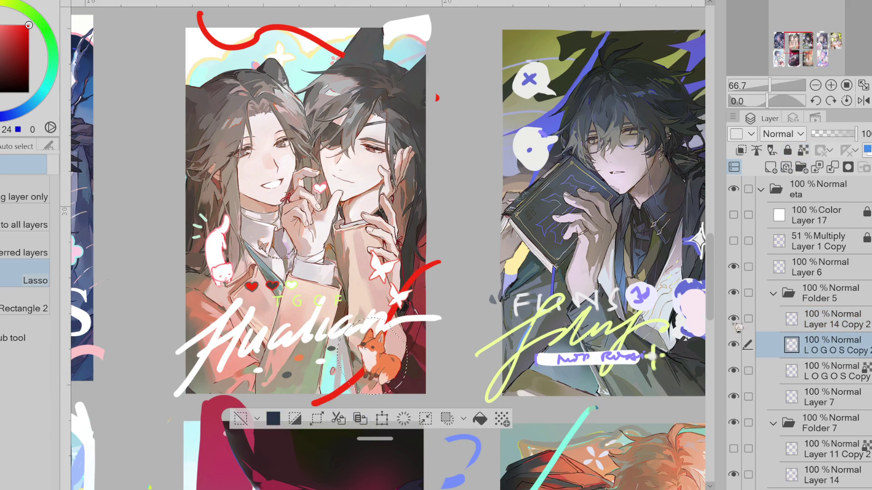
# Step: Trace thick white outlines around the fox's sides and bottom and around the cat
pyautogui.hotkey('ctrl', 'd')
pyautogui.press('p')
pyautogui.keyDown('alt'); pyautogui.click(406, 290); pyautogui.keyUp('alt')
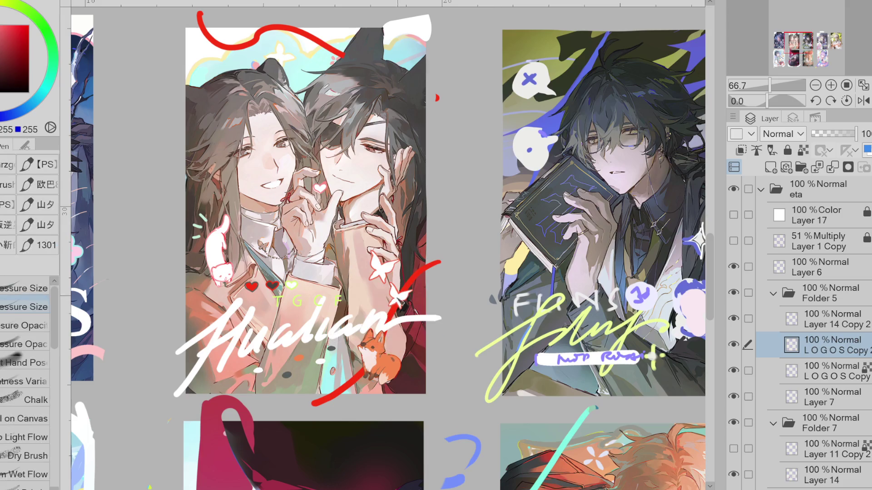
pyautogui.moveTo(359, 349)
pyautogui.mouseDown()
pyautogui.moveTo(375, 389)
pyautogui.moveTo(398, 377)
pyautogui.mouseUp()
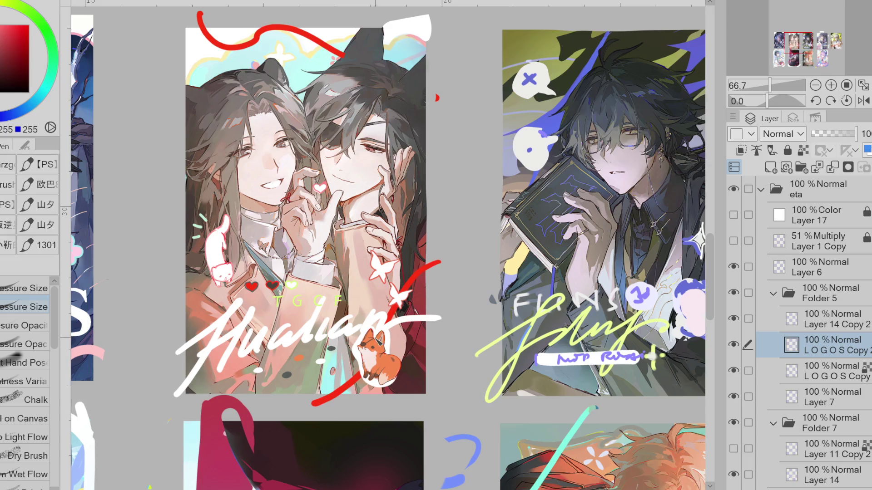
pyautogui.moveTo(405, 364)
pyautogui.mouseDown()
pyautogui.moveTo(404, 378)
pyautogui.moveTo(391, 379)
pyautogui.mouseUp()
pyautogui.moveTo(213, 227)
pyautogui.mouseDown()
pyautogui.moveTo(202, 263)
pyautogui.moveTo(218, 292)
pyautogui.moveTo(236, 264)
pyautogui.moveTo(231, 226)
pyautogui.moveTo(212, 210)
pyautogui.moveTo(196, 223)
pyautogui.moveTo(205, 238)
pyautogui.mouseUp()
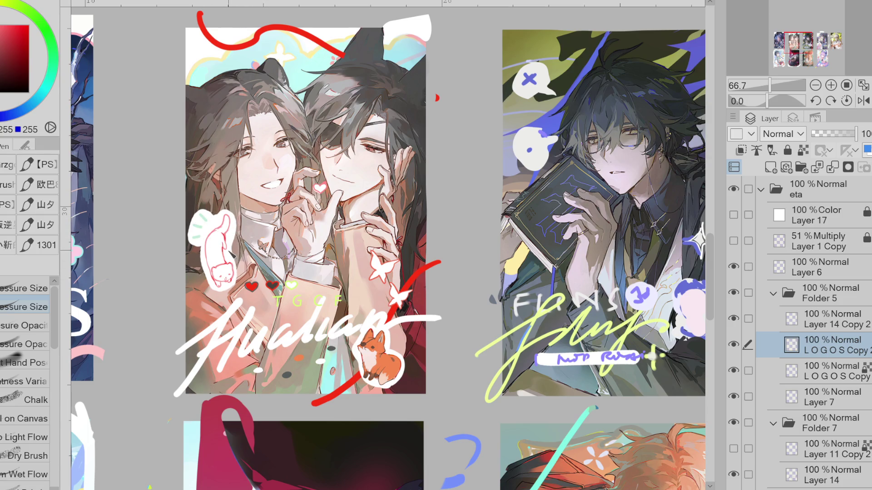
pyautogui.keyDown('alt'); pyautogui.click(414, 282); pyautogui.keyUp('alt')
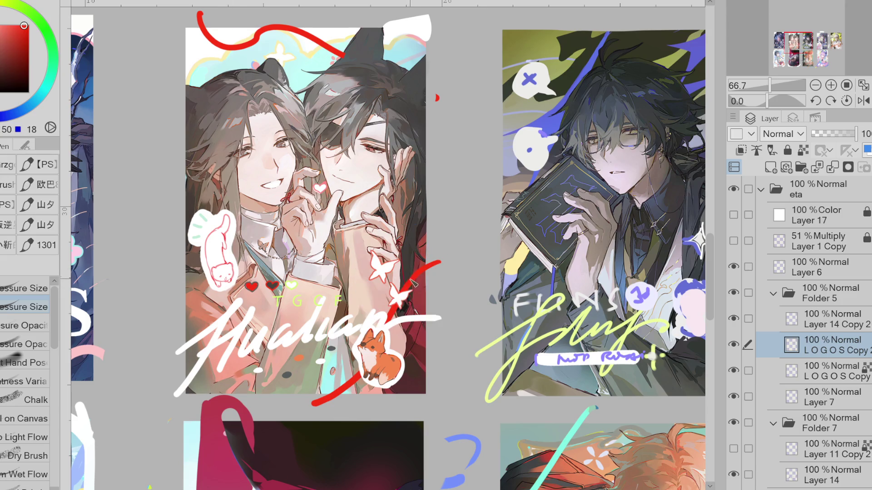
# Step: Hide the white lettering layer, repaint the fox sticker's top border, and trace a red outline down its edge
pyautogui.scroll(3, 365, 351)
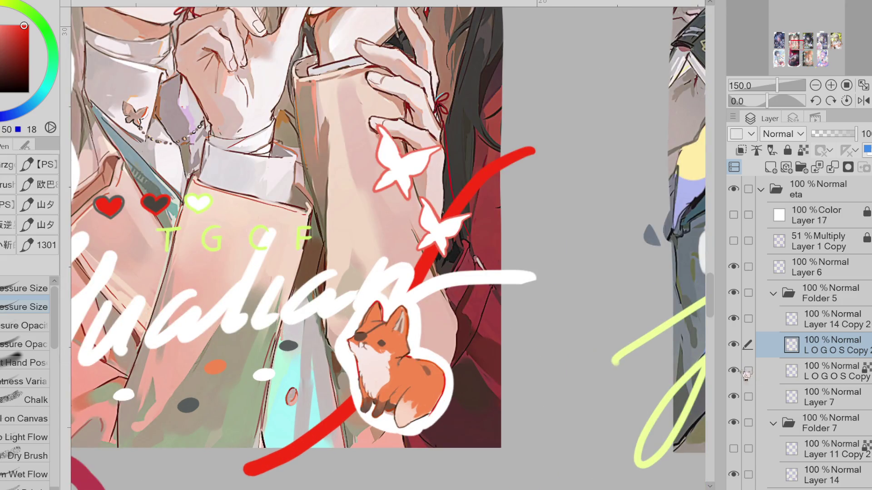
pyautogui.click(733, 372)
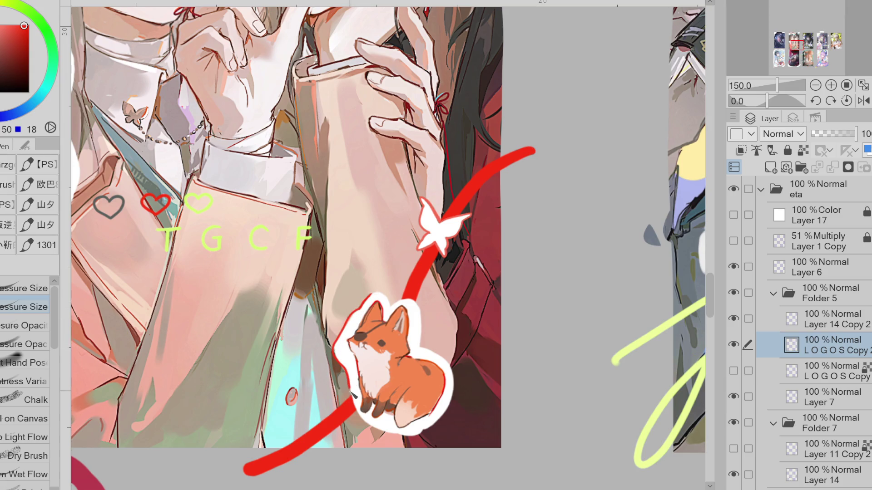
pyautogui.keyDown('alt'); pyautogui.click(361, 390); pyautogui.keyUp('alt')
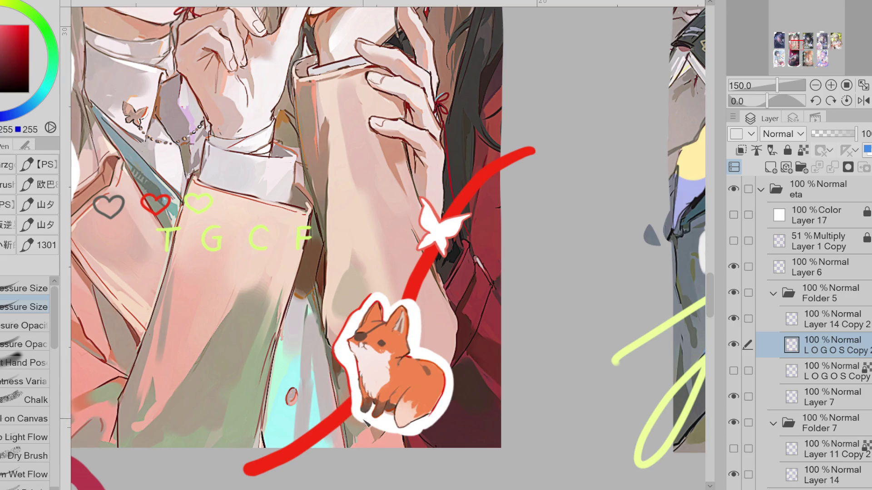
pyautogui.keyDown('alt'); pyautogui.click(369, 305); pyautogui.keyUp('alt')
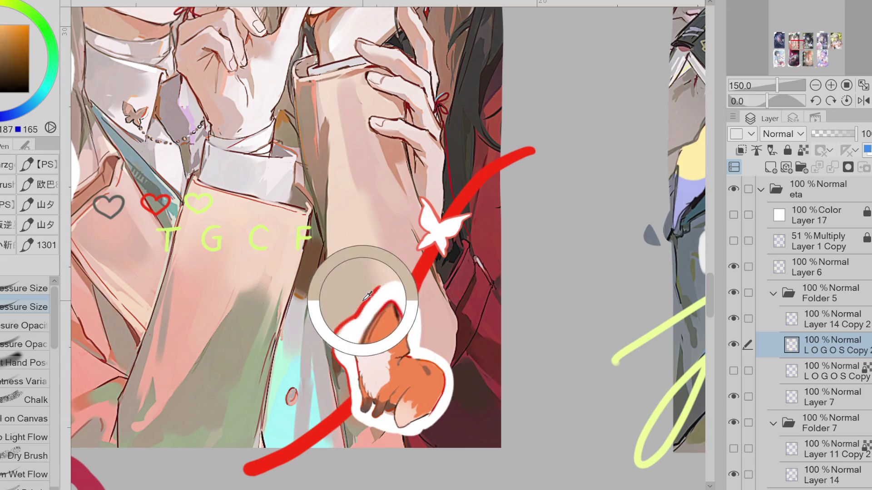
pyautogui.moveTo(384, 296); pyautogui.dragTo(420, 311)
pyautogui.keyDown('alt'); pyautogui.click(422, 284); pyautogui.keyUp('alt')
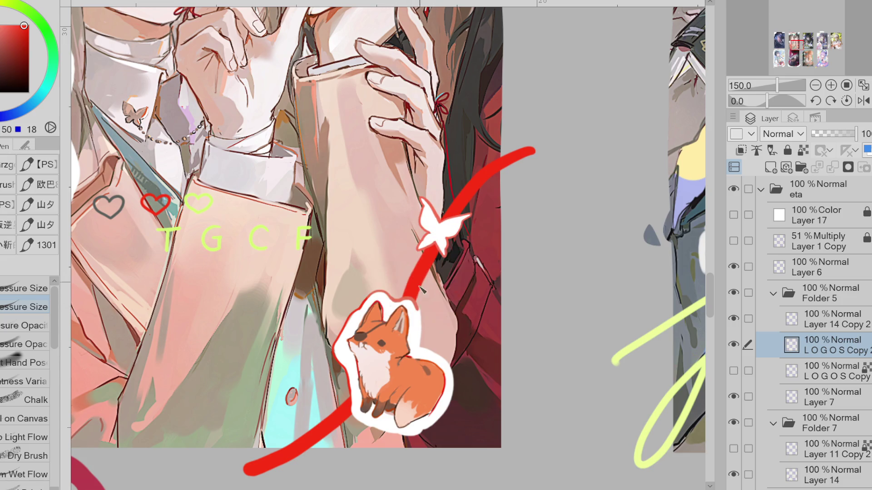
pyautogui.moveTo(428, 353)
pyautogui.mouseDown()
pyautogui.moveTo(454, 373)
pyautogui.moveTo(451, 406)
pyautogui.moveTo(417, 437)
pyautogui.mouseUp()
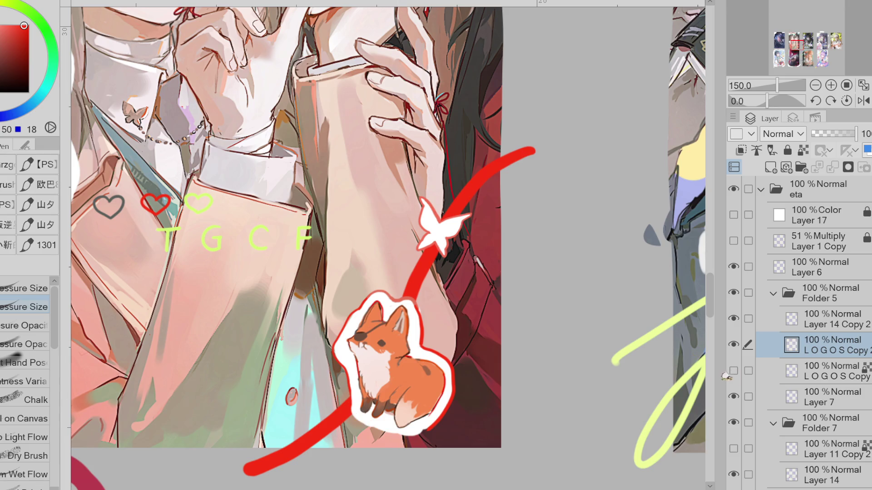
# Step: Hide the long red diagonal line and draw red outlines along the cat sticker's left, right and top edges
pyautogui.click(733, 396)
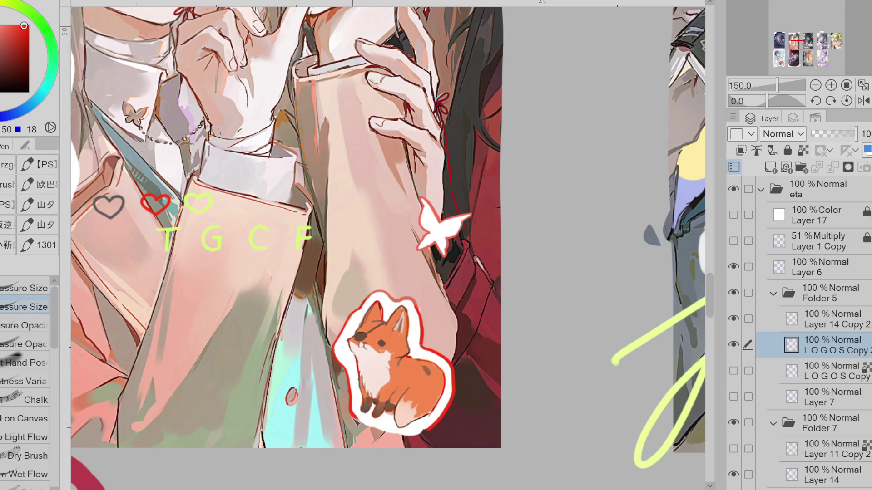
pyautogui.scroll(-3, 482, 381)
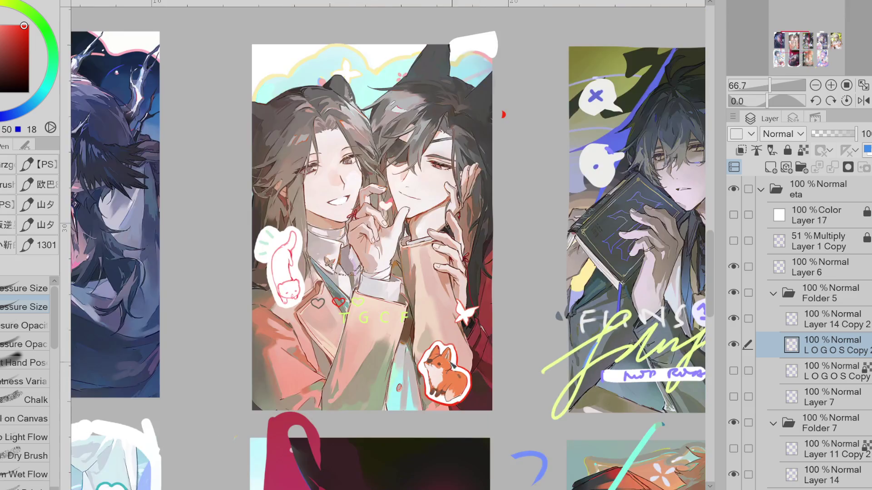
pyautogui.scroll(3, 307, 276)
pyautogui.moveTo(230, 167)
pyautogui.mouseDown()
pyautogui.moveTo(195, 204)
pyautogui.moveTo(195, 241)
pyautogui.moveTo(241, 341)
pyautogui.moveTo(297, 336)
pyautogui.moveTo(305, 305)
pyautogui.mouseUp()
pyautogui.moveTo(302, 200)
pyautogui.mouseDown()
pyautogui.moveTo(294, 272)
pyautogui.moveTo(301, 310)
pyautogui.mouseUp()
pyautogui.moveTo(301, 205)
pyautogui.mouseDown()
pyautogui.moveTo(295, 176)
pyautogui.moveTo(256, 175)
pyautogui.mouseUp()
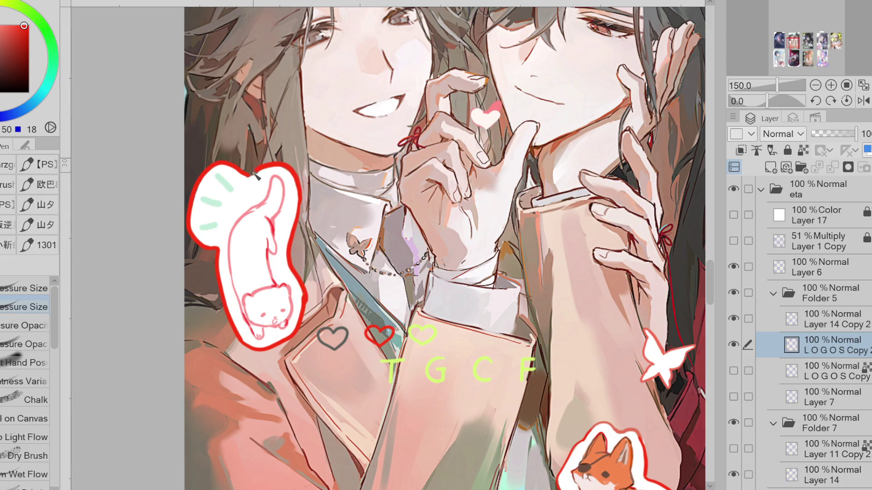
pyautogui.scroll(-3, 261, 167)
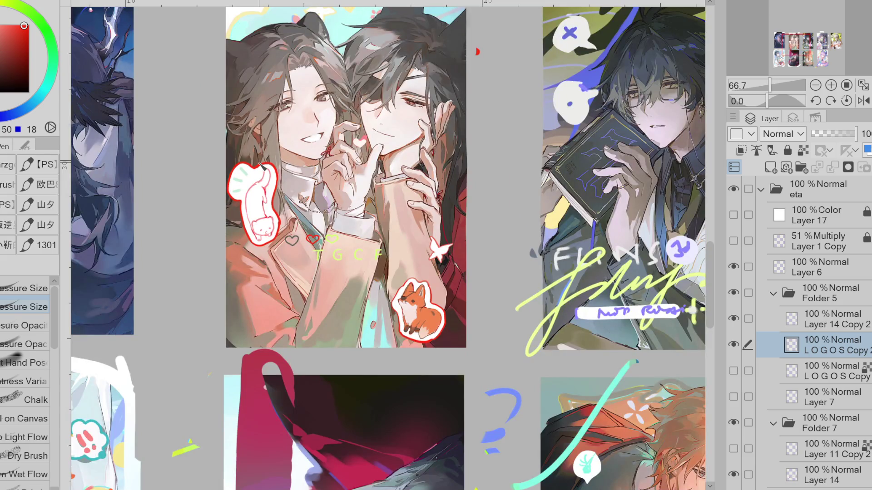
# Step: Show the Hualian lettering and Layer 7's red strokes again, and select Layer 7
pyautogui.click(733, 370)
pyautogui.click(733, 396)
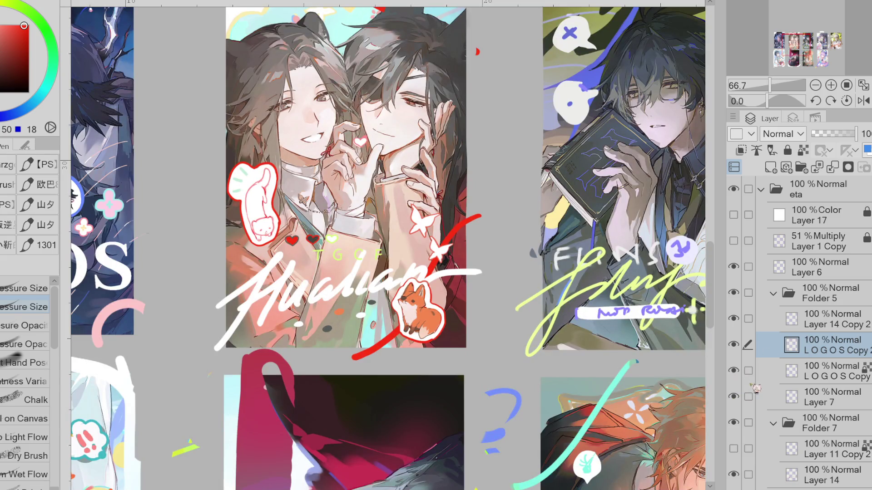
pyautogui.click(812, 396)
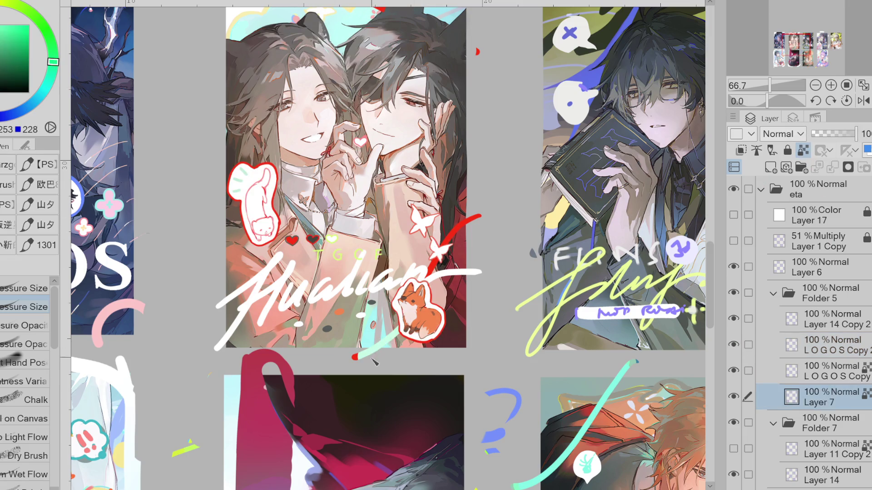
# Step: Try light green and yellow-green on the stroke near the fox, then set it back to red
pyautogui.moveTo(438, 248); pyautogui.dragTo(481, 215)
pyautogui.click(9, 28)
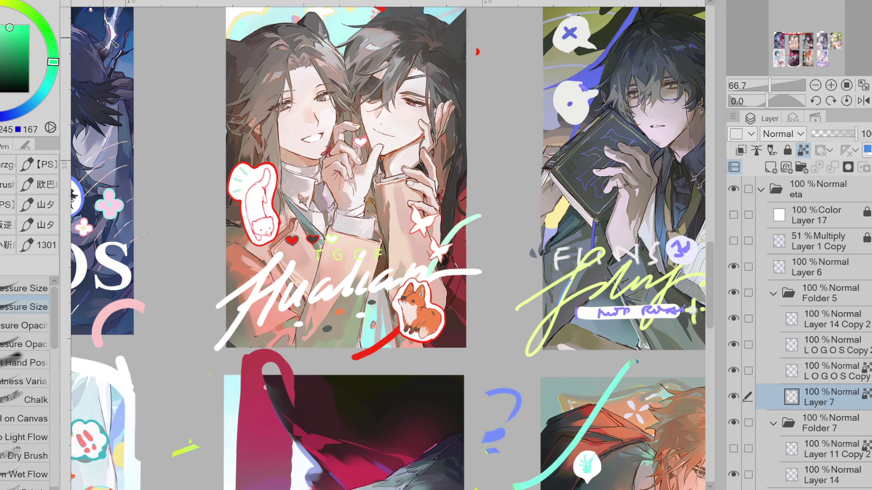
pyautogui.moveTo(53, 61)
pyautogui.mouseDown()
pyautogui.moveTo(40, 22)
pyautogui.moveTo(60, 64)
pyautogui.moveTo(53, 66)
pyautogui.mouseUp()
pyautogui.hotkey('ctrl', '-')
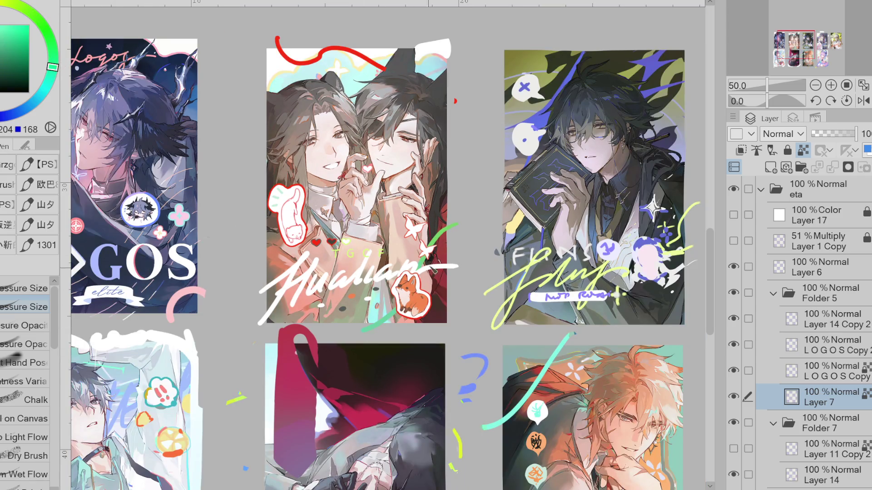
pyautogui.keyDown('alt'); pyautogui.click(385, 69); pyautogui.keyUp('alt')
pyautogui.moveTo(456, 223); pyautogui.dragTo(370, 334)
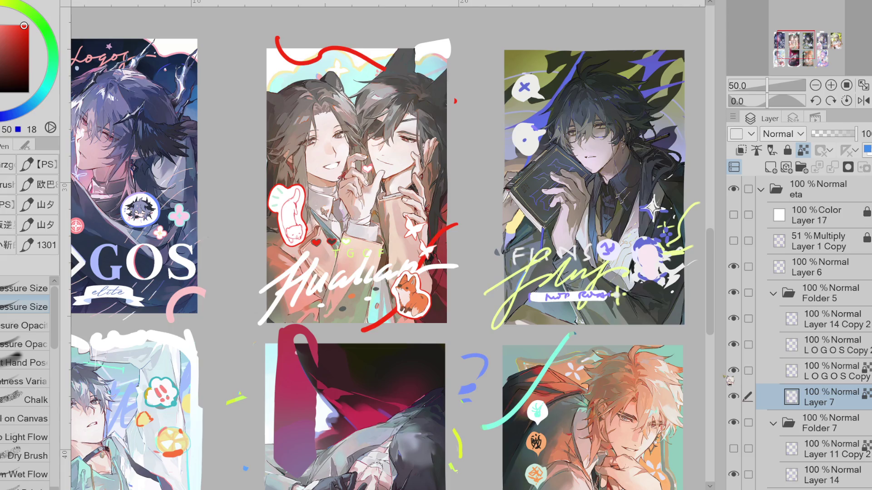
pyautogui.click(745, 352)
# Step: Pick a light mint green and bucket-fill the cat sticker's outline with it
pyautogui.press('e')
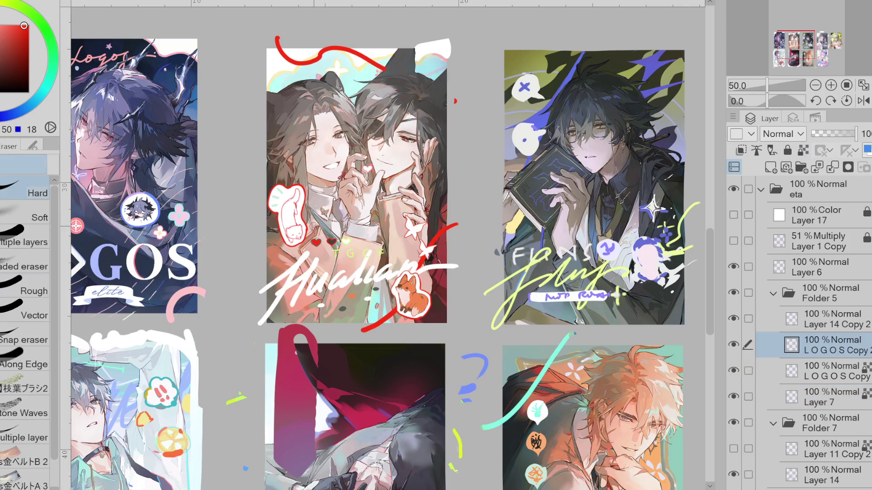
pyautogui.press('x')
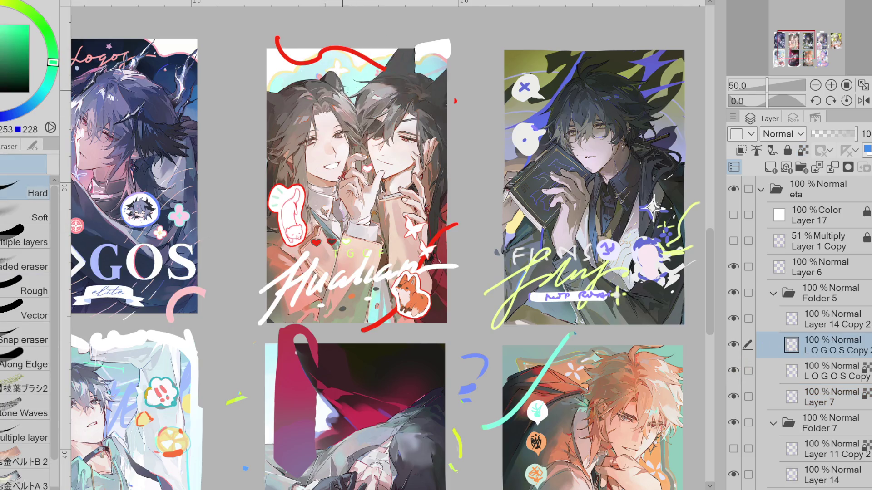
pyautogui.press('w')
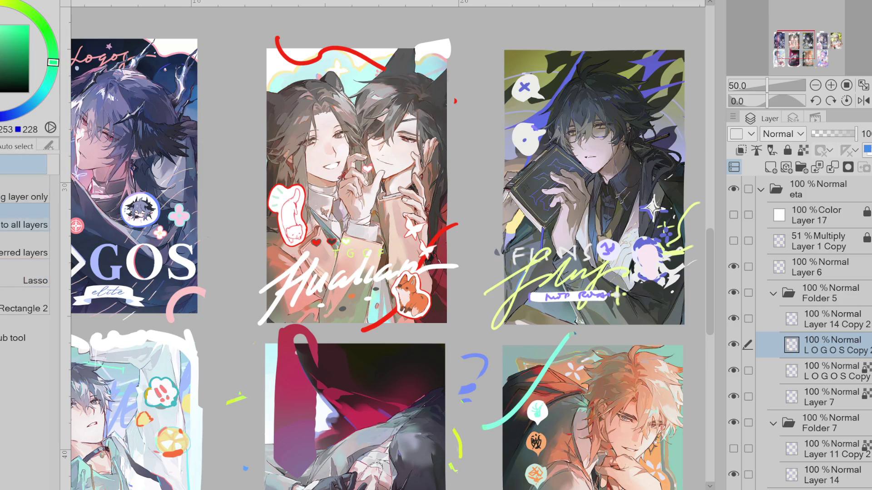
pyautogui.press('g')
pyautogui.click(1, 25)
pyautogui.moveTo(61, 68); pyautogui.dragTo(56, 75)
pyautogui.scroll(1, 308, 205)
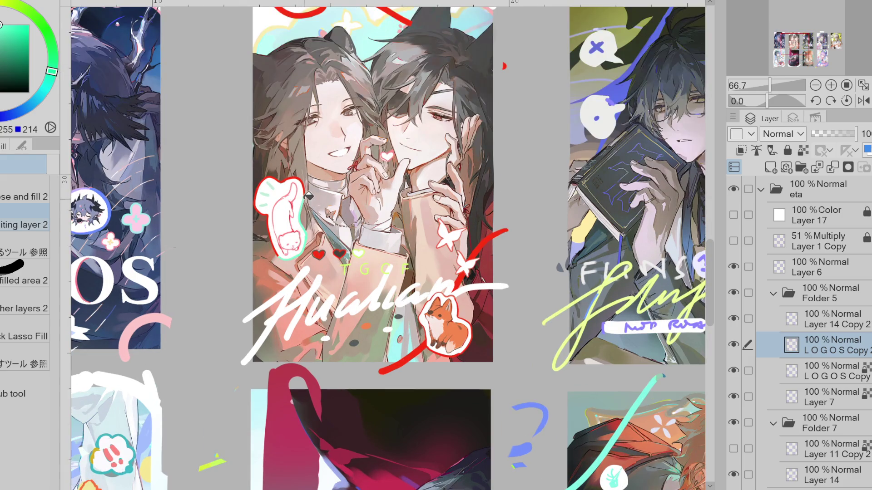
pyautogui.click(308, 193)
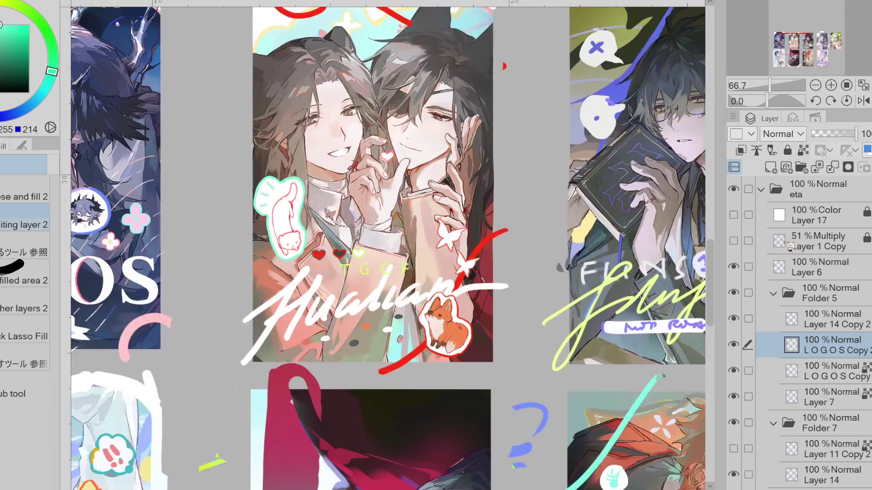
# Step: Lock transparent pixels on the outline layer and refill the fox sticker's outline in a bluer teal
pyautogui.click(802, 151)
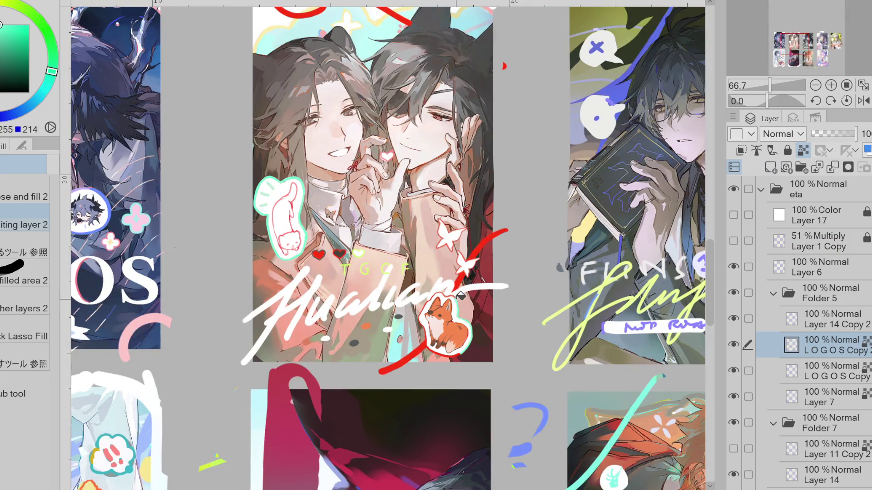
pyautogui.click(447, 338)
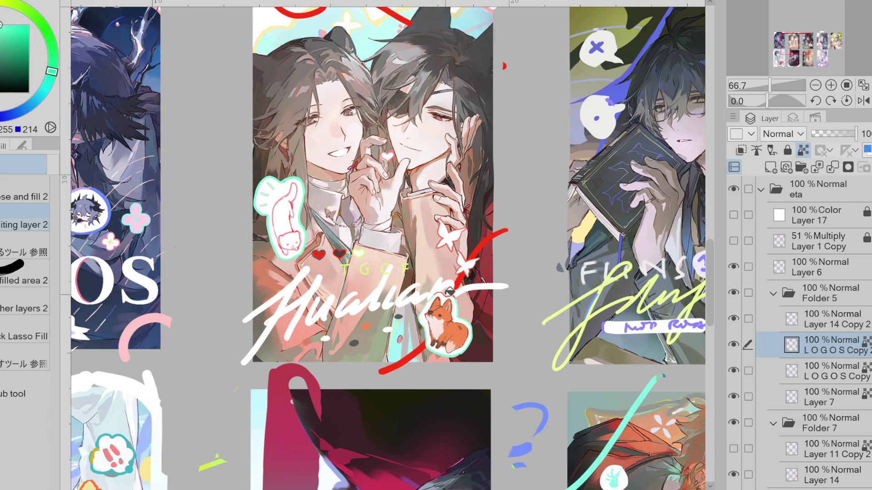
pyautogui.moveTo(58, 73); pyautogui.dragTo(48, 84)
pyautogui.scroll(4, 459, 360)
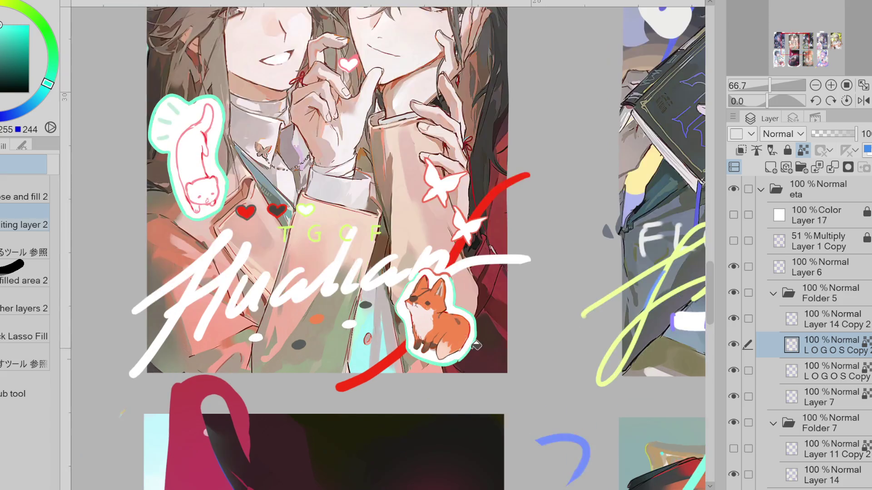
pyautogui.click(458, 360)
pyautogui.click(389, 182)
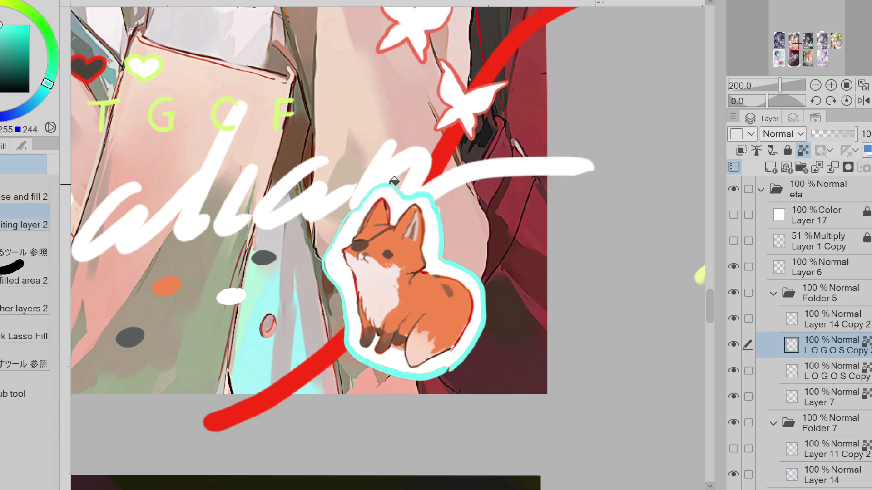
# Step: Zoom out to the card grid and toggle the Layer 14 Copy 2 stickers off and on to check
pyautogui.press('p')
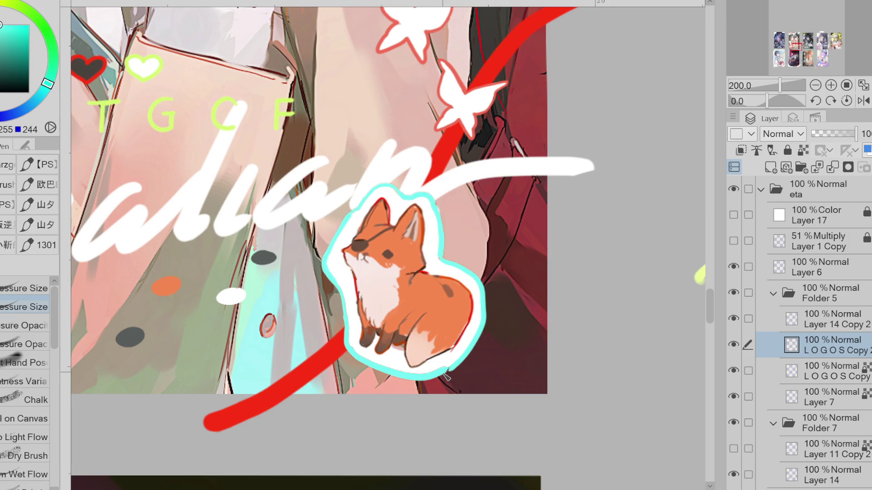
pyautogui.hotkey('ctrl', '-')
pyautogui.hotkey('ctrl', '-')
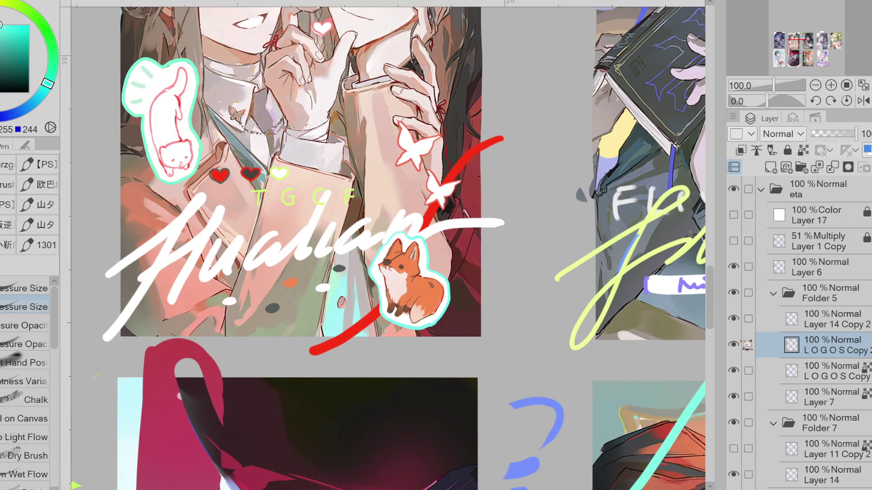
pyautogui.hotkey('ctrl', '-')
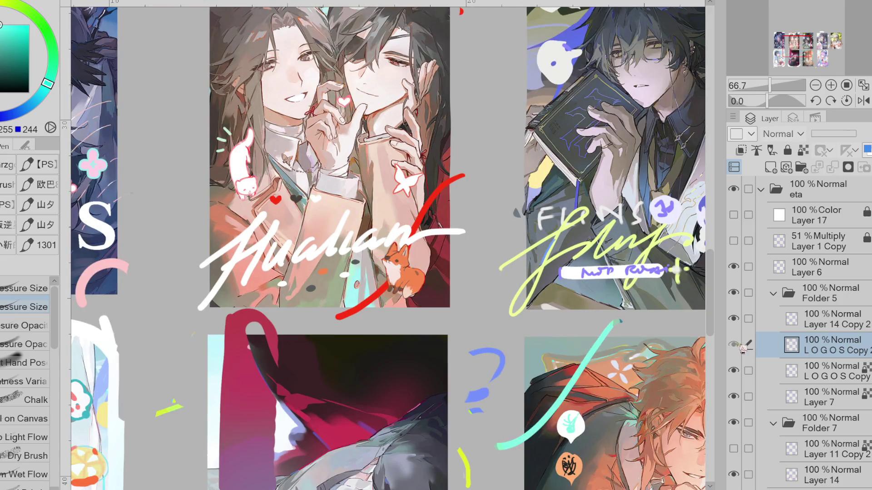
pyautogui.click(738, 319)
pyautogui.click(736, 319)
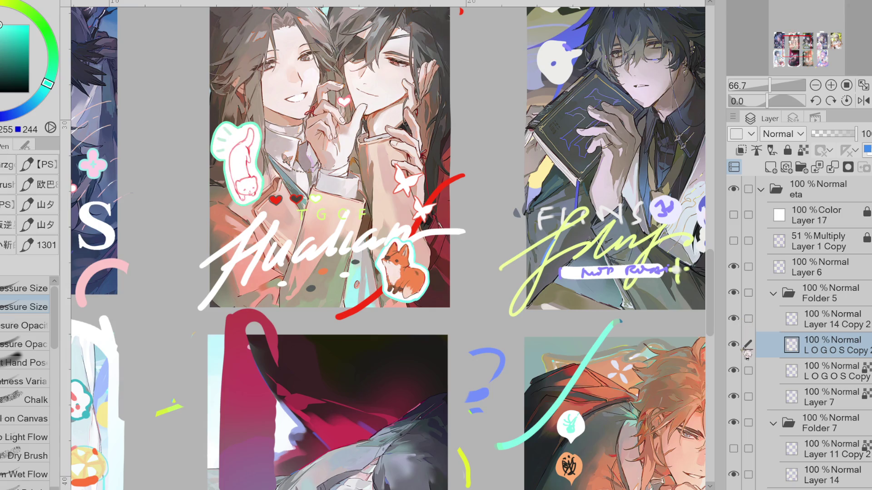
pyautogui.hotkey('ctrl', '-')
pyautogui.hotkey('ctrl', '-')
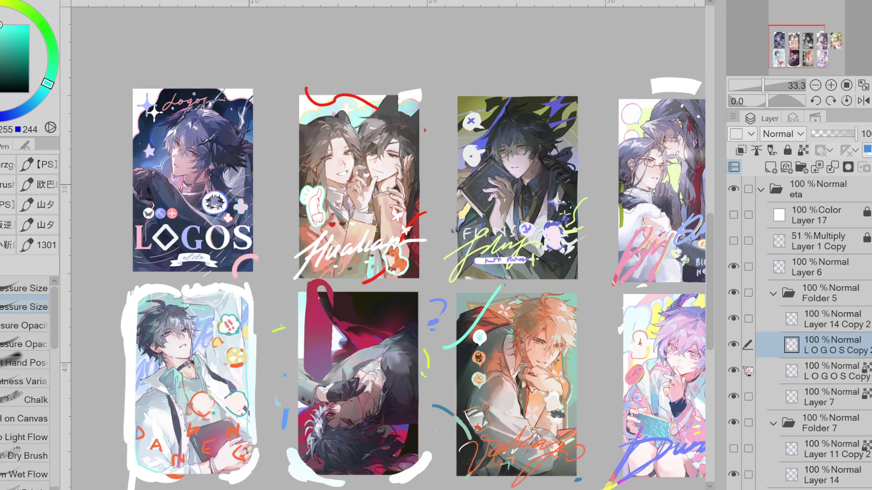
# Step: Select the LOGOS Copy layer and choose a yellow sampled from the artwork
pyautogui.click(781, 362)
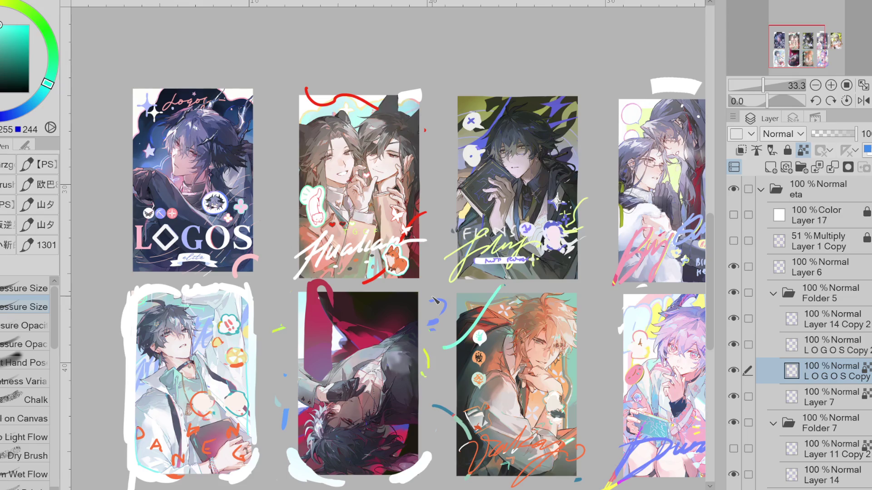
pyautogui.scroll(1, 434, 300)
pyautogui.keyDown('alt'); pyautogui.click(322, 34); pyautogui.keyUp('alt')
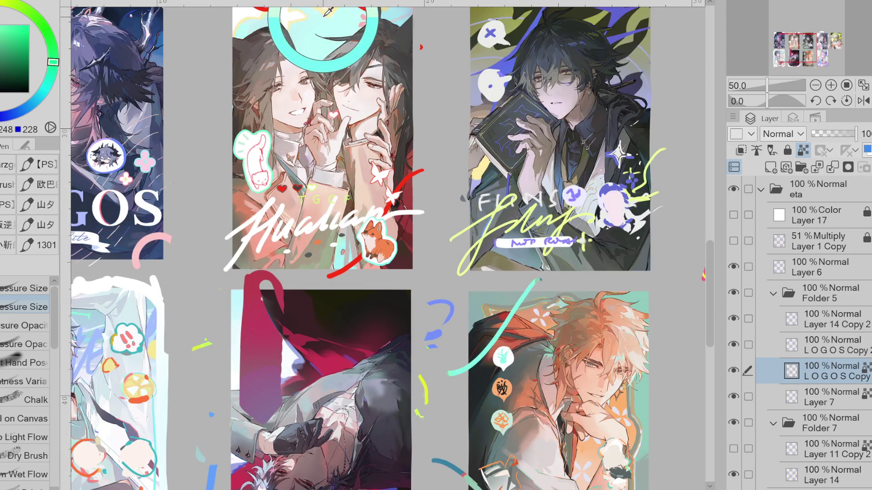
pyautogui.click(6, 31)
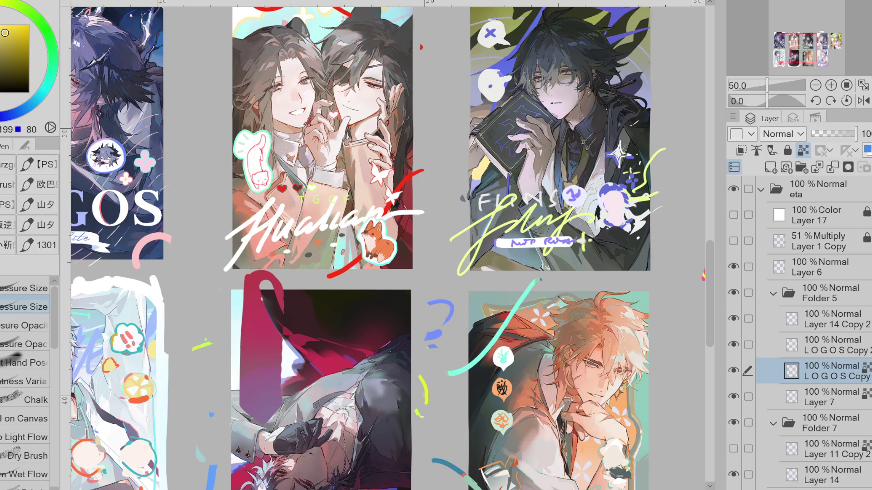
pyautogui.press('g')
pyautogui.scroll(2, 254, 207)
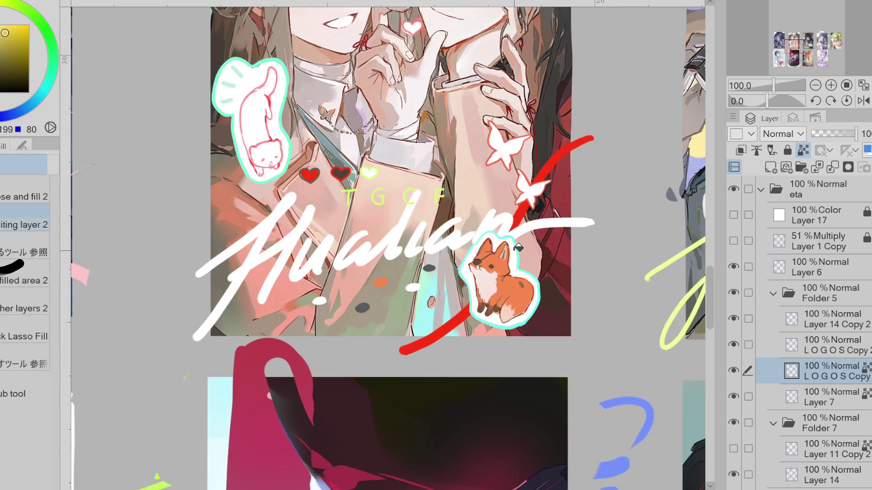
pyautogui.click(733, 370)
pyautogui.click(735, 370)
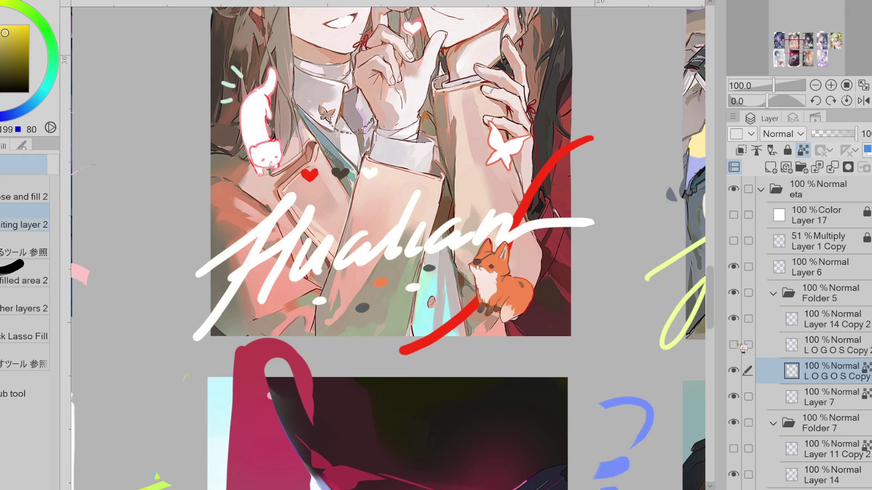
# Step: Bucket-fill the fox and cat sticker outlines with yellow on the sticker outline layer
pyautogui.click(813, 350)
pyautogui.click(523, 258)
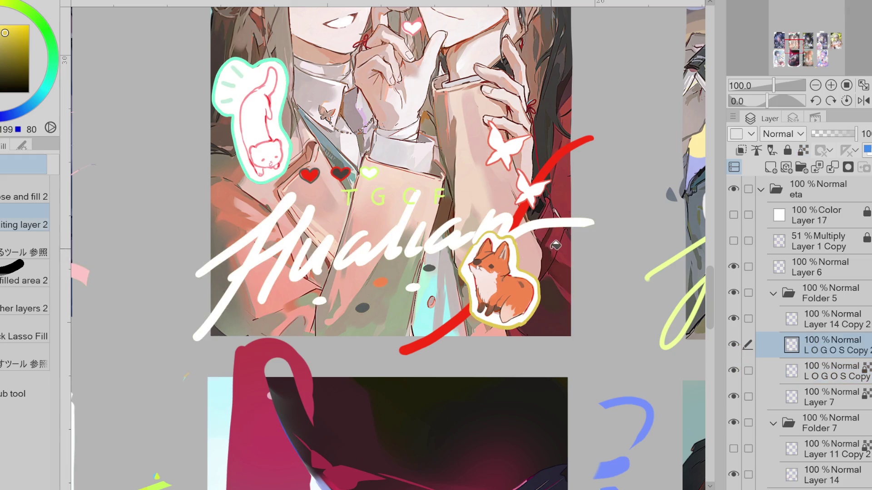
pyautogui.click(289, 99)
pyautogui.click(291, 77)
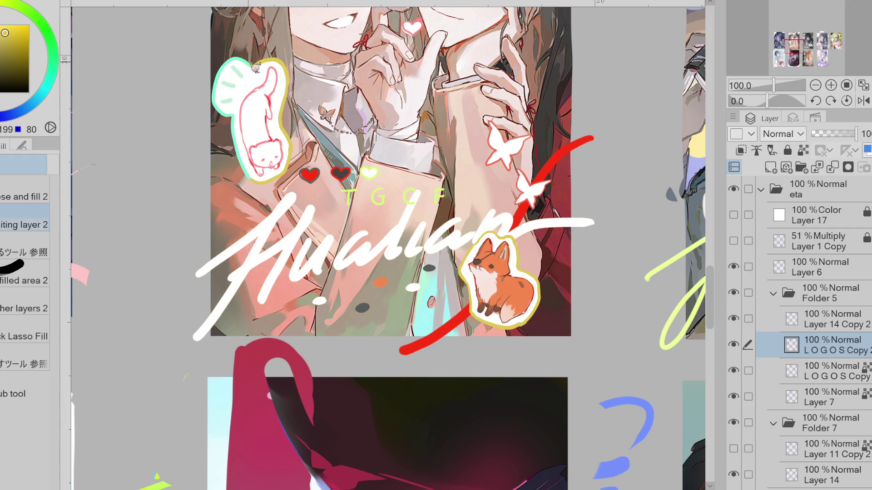
pyautogui.click(253, 63)
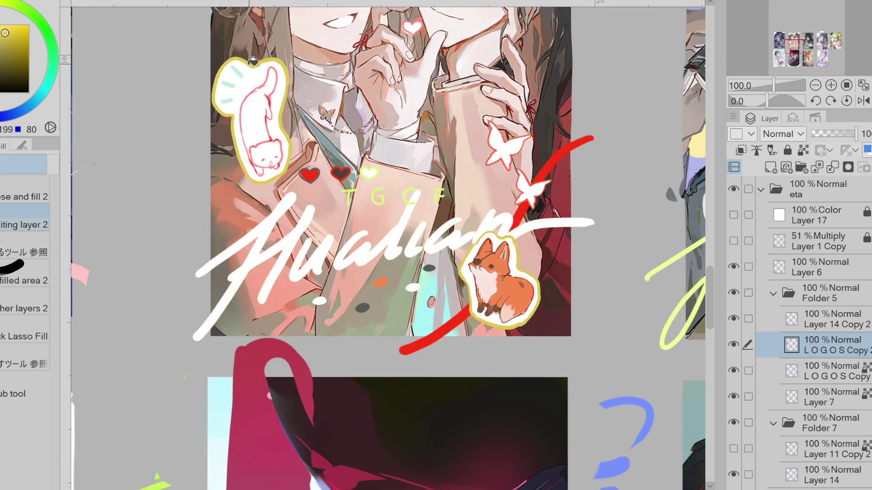
pyautogui.scroll(-3, 311, 168)
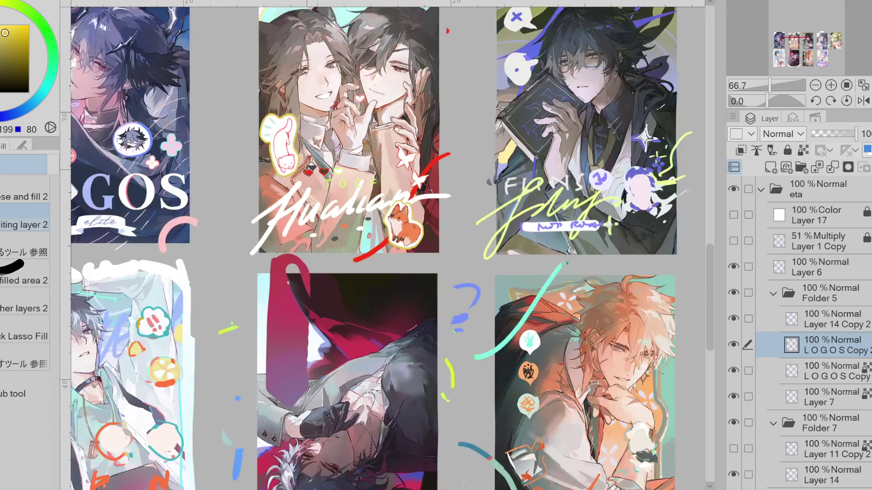
pyautogui.scroll(2, 311, 168)
pyautogui.scroll(2, 416, 197)
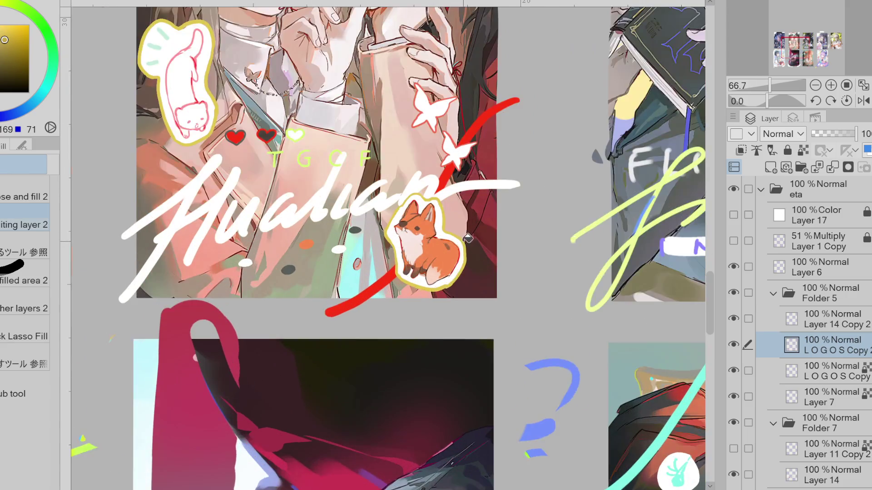
pyautogui.scroll(-1, 415, 196)
pyautogui.scroll(1, 416, 196)
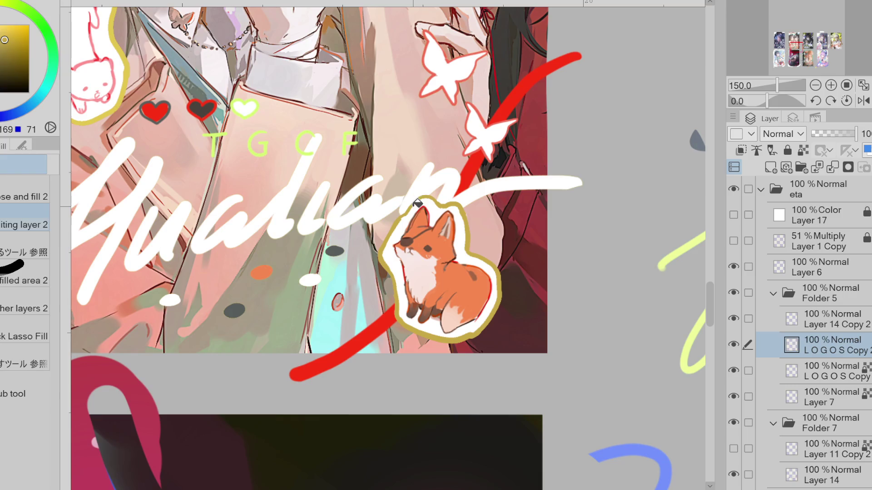
# Step: Try deeper orange and tan fills on the cat sticker's outline, undoing both
pyautogui.press('p')
pyautogui.scroll(-2, 415, 197)
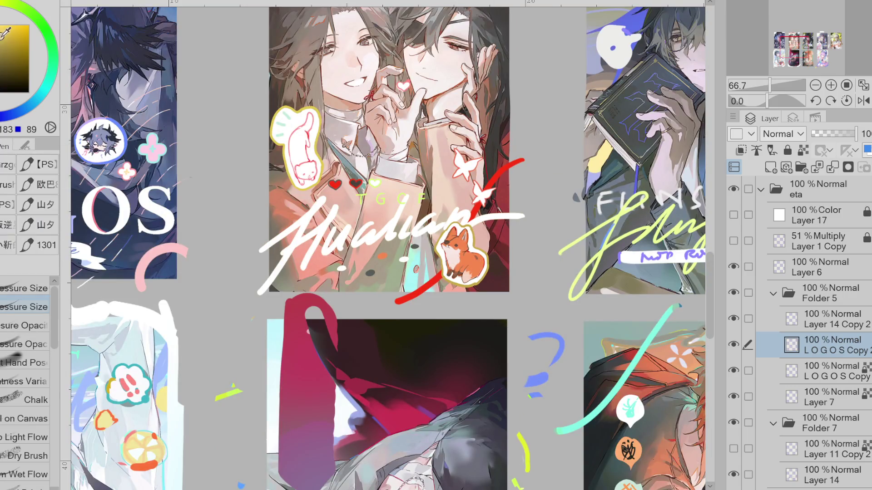
pyautogui.press('g')
pyautogui.scroll(4, 327, 113)
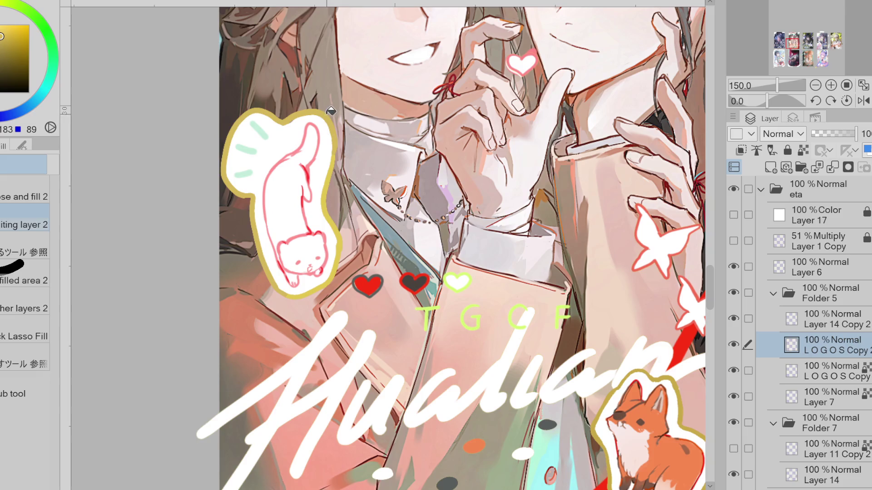
pyautogui.click(48, 23)
pyautogui.click(279, 113)
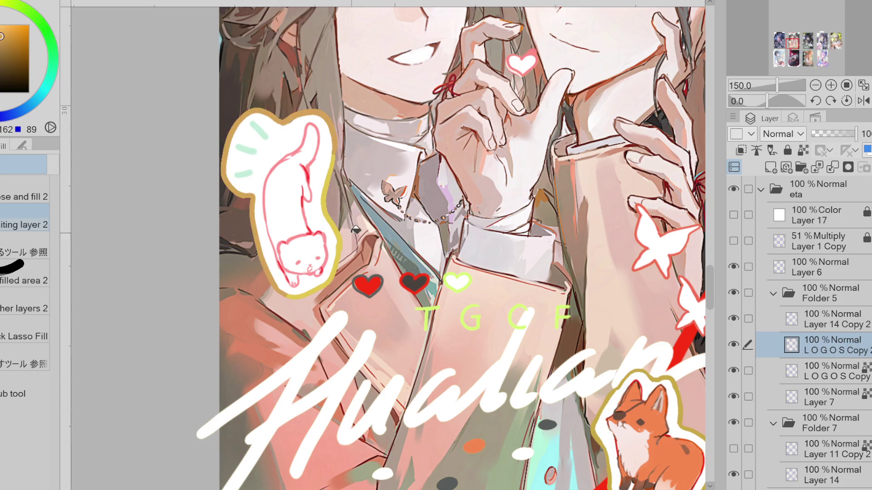
pyautogui.hotkey('ctrl', 'z')
pyautogui.click(20, 44)
pyautogui.click(255, 114)
pyautogui.click(345, 251)
pyautogui.hotkey('ctrl', 'z')
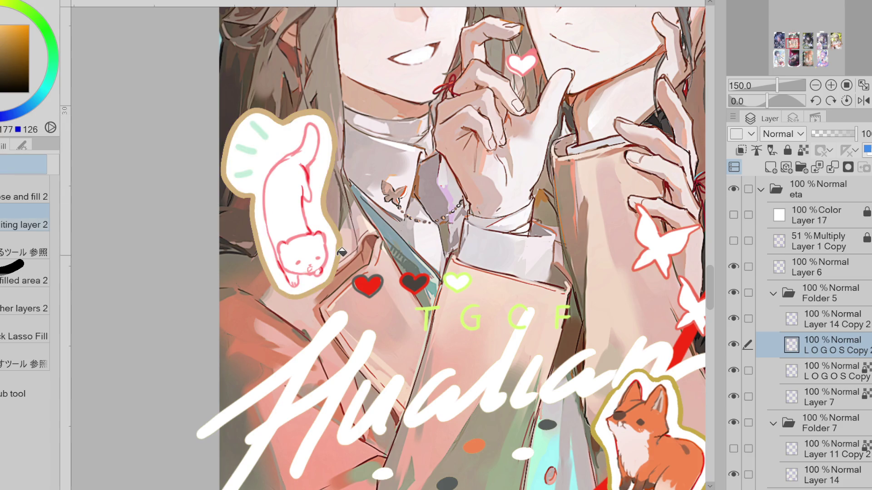
pyautogui.scroll(-5, 345, 234)
pyautogui.scroll(1, 500, 277)
# Step: Fill the fox sticker's outline with tan and sample a dark red from the artwork
pyautogui.click(496, 296)
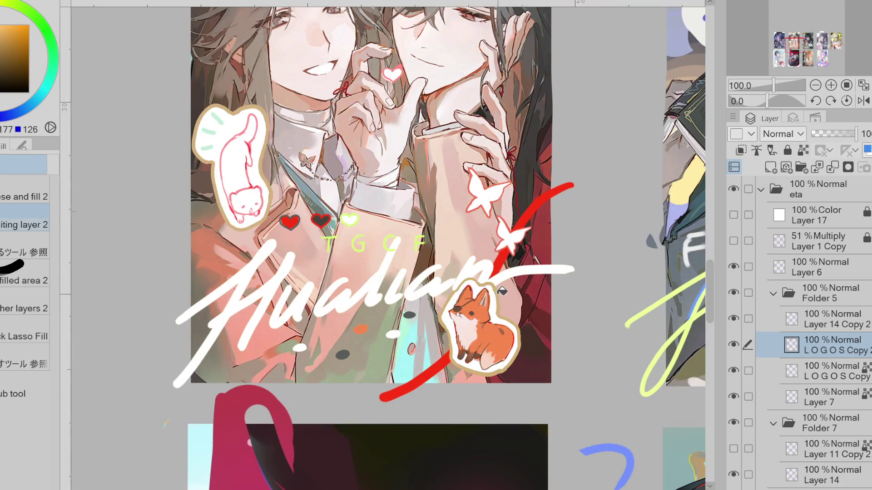
pyautogui.scroll(-3, 331, 332)
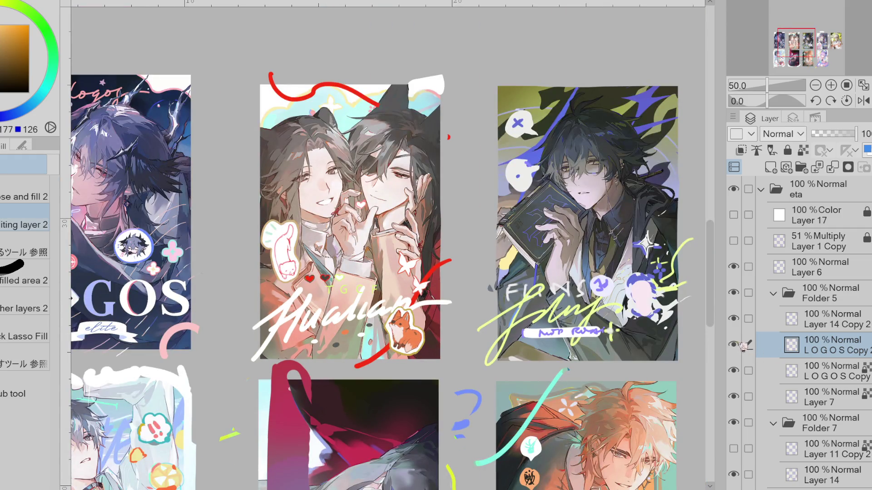
pyautogui.press('p')
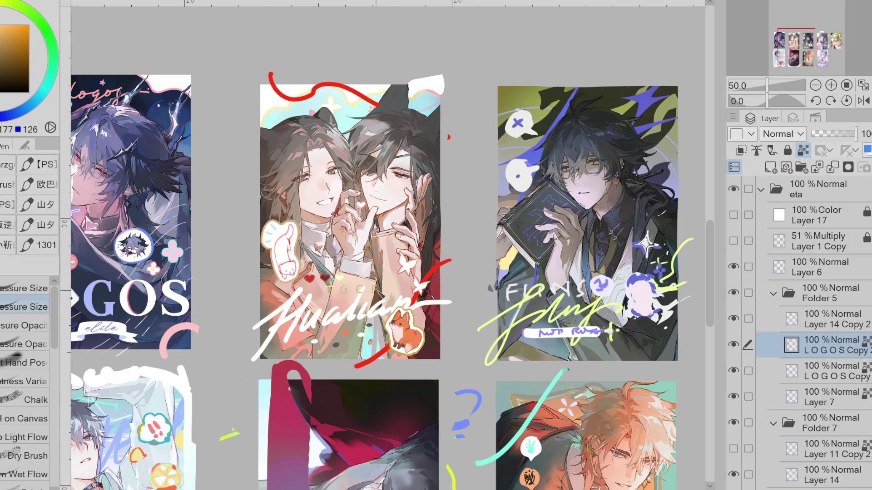
pyautogui.keyDown('alt'); pyautogui.click(420, 327); pyautogui.keyUp('alt')
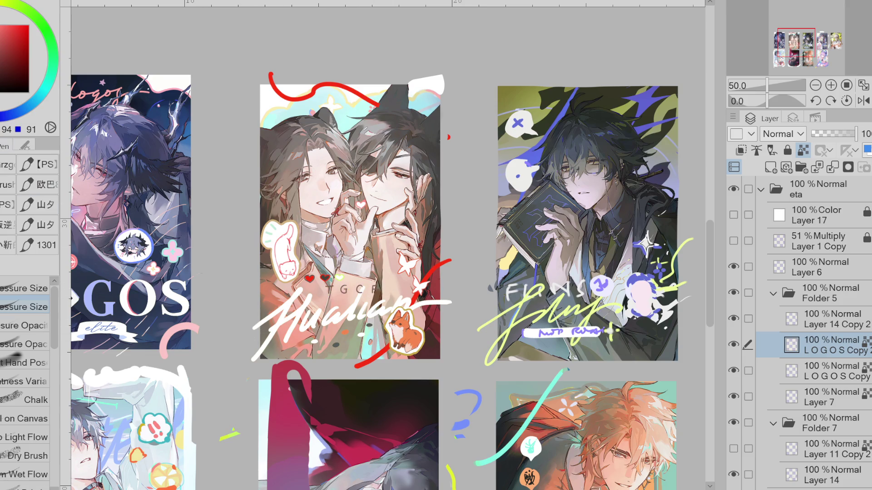
pyautogui.press('w')
pyautogui.scroll(1, 339, 277)
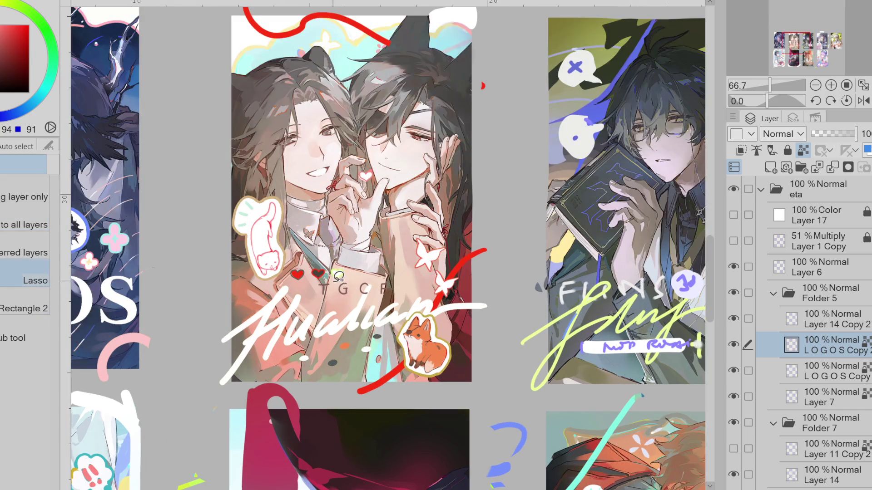
# Step: Lasso the TGCF lettering, narrow it slightly with Ctrl+T, and nudge it up and left
pyautogui.moveTo(398, 274); pyautogui.dragTo(398, 275)
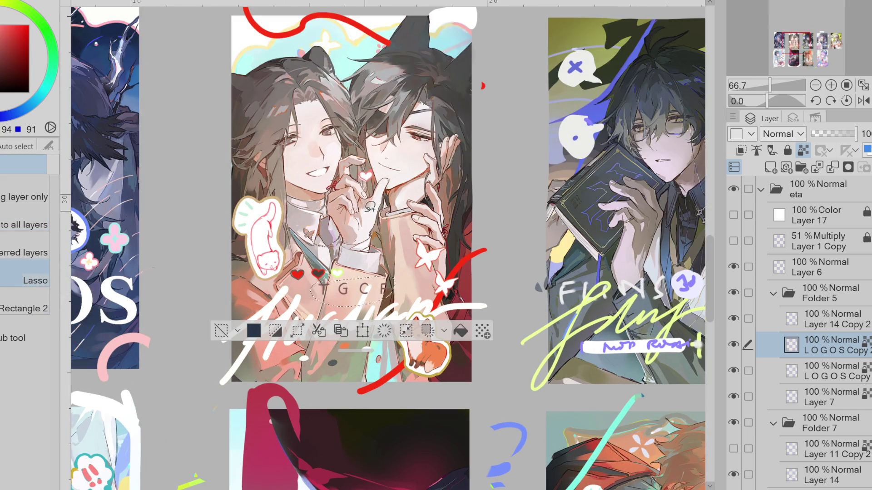
pyautogui.hotkey('ctrl', 't')
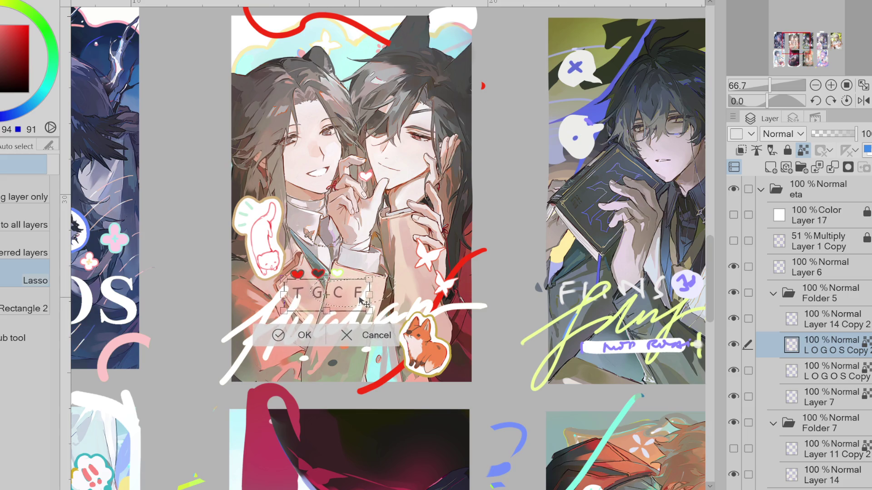
pyautogui.moveTo(367, 294)
pyautogui.mouseDown()
pyautogui.moveTo(353, 297)
pyautogui.moveTo(357, 350)
pyautogui.moveTo(355, 293)
pyautogui.moveTo(419, 300)
pyautogui.moveTo(353, 312)
pyautogui.mouseUp()
pyautogui.moveTo(354, 311); pyautogui.dragTo(350, 301)
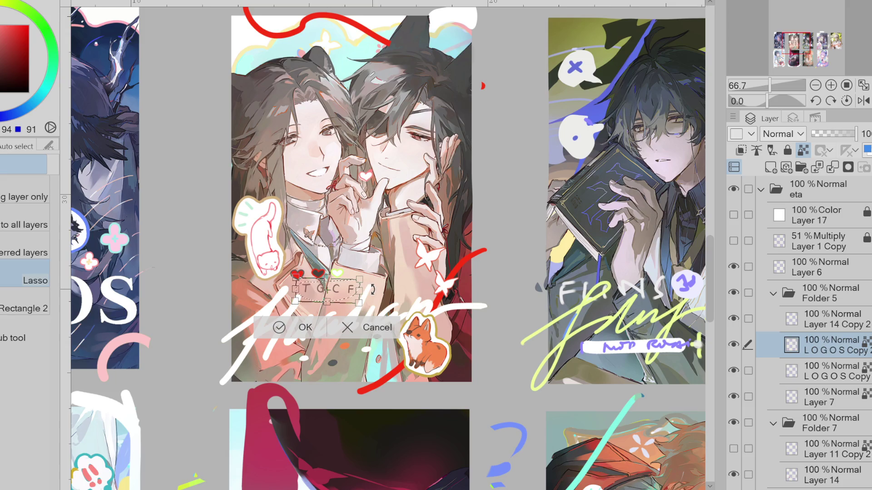
pyautogui.press('Return')
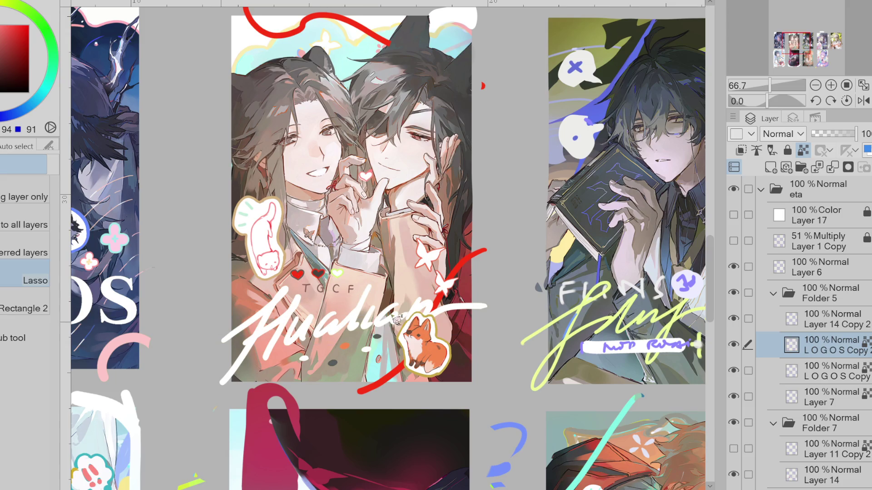
pyautogui.scroll(-1, 390, 328)
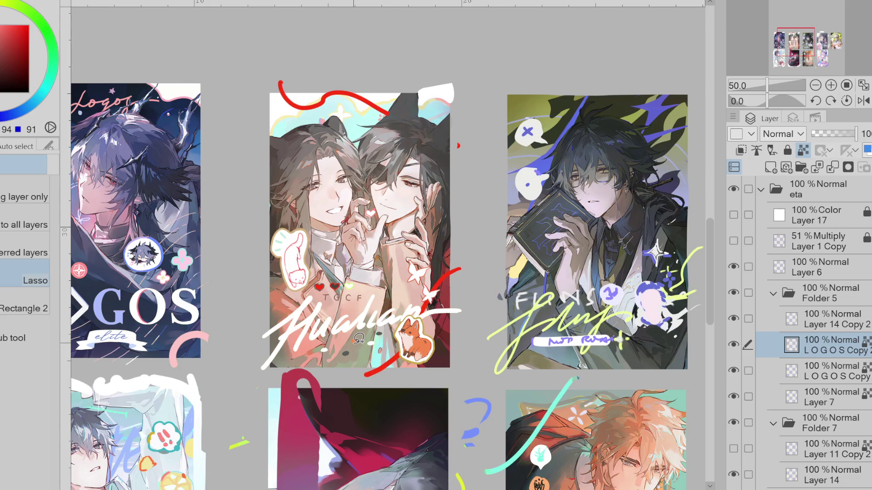
# Step: Lasso the Hualian lettering on the LOGOS Copy layer and move it a few pixels right
pyautogui.click(782, 371)
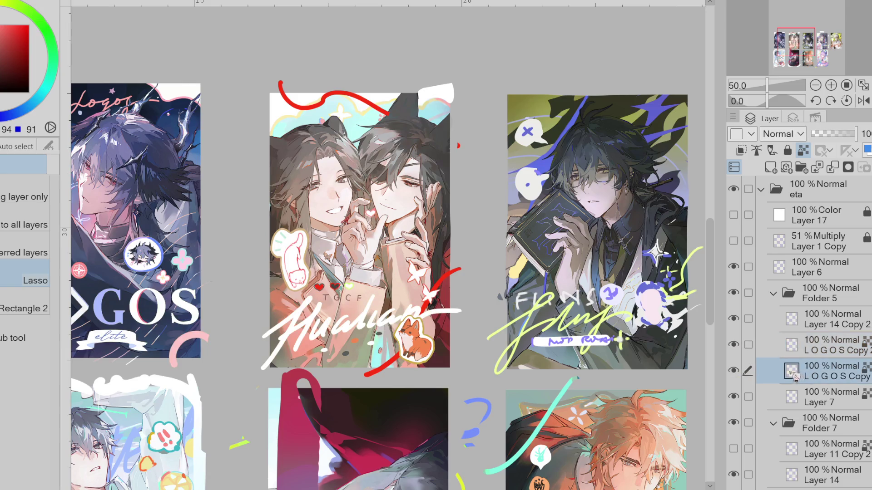
pyautogui.moveTo(300, 306)
pyautogui.mouseDown()
pyautogui.moveTo(252, 379)
pyautogui.moveTo(324, 341)
pyautogui.mouseUp()
pyautogui.moveTo(416, 326)
pyautogui.mouseDown()
pyautogui.moveTo(468, 303)
pyautogui.moveTo(437, 296)
pyautogui.mouseUp()
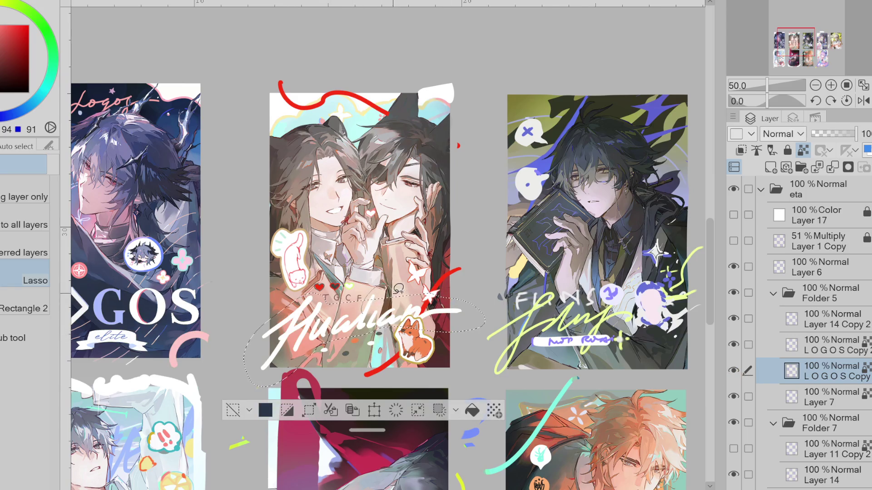
pyautogui.click(734, 372)
pyautogui.click(741, 373)
pyautogui.hotkey('ctrl', 't')
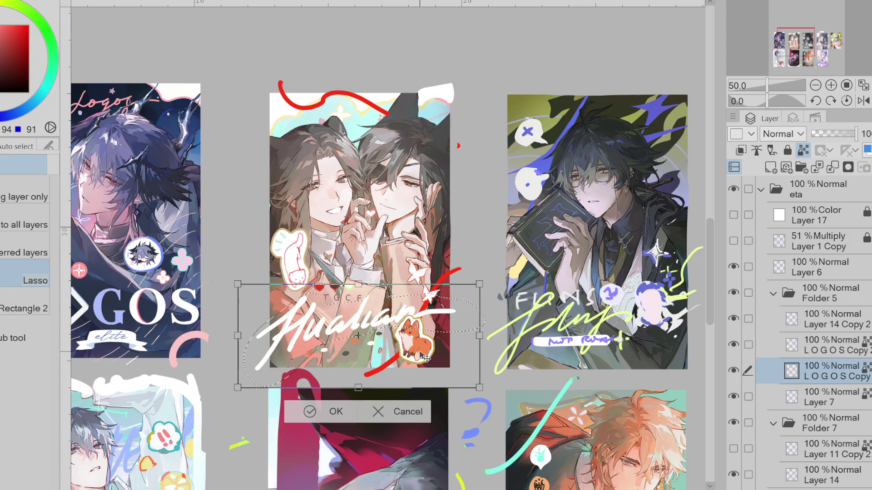
pyautogui.moveTo(425, 358); pyautogui.dragTo(427, 358)
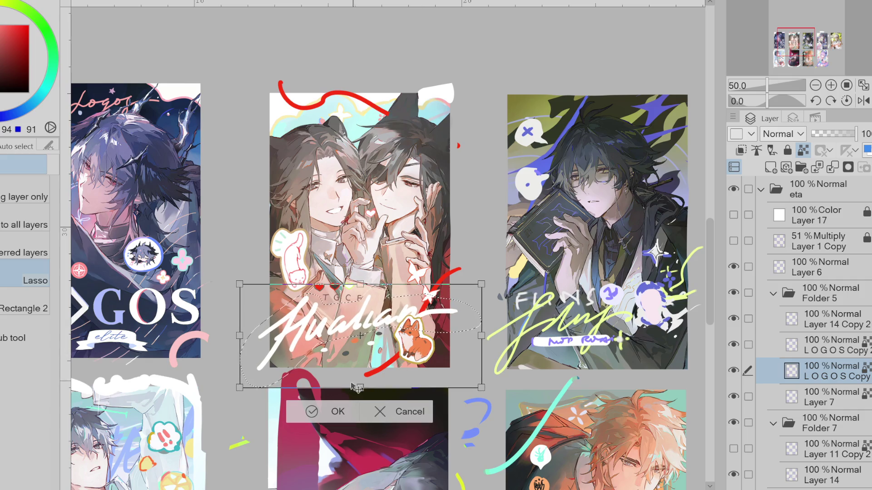
pyautogui.click(318, 411)
pyautogui.scroll(-1, 284, 380)
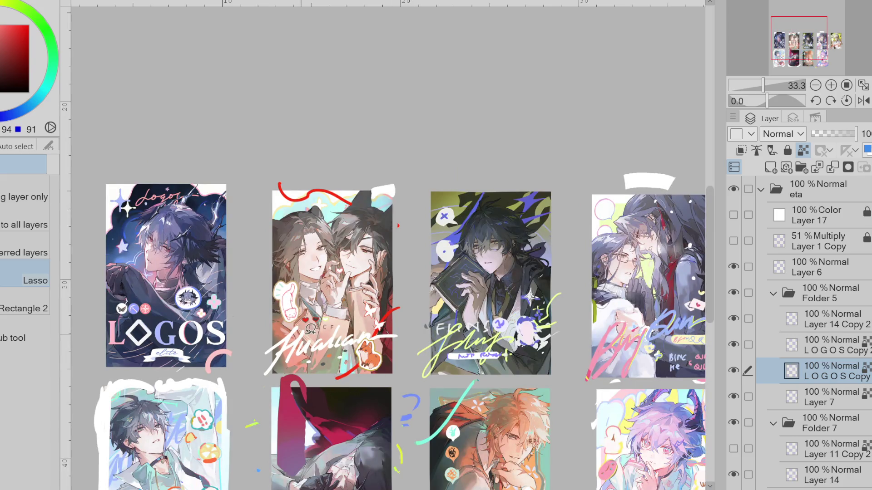
pyautogui.hotkey('ctrl', '+')
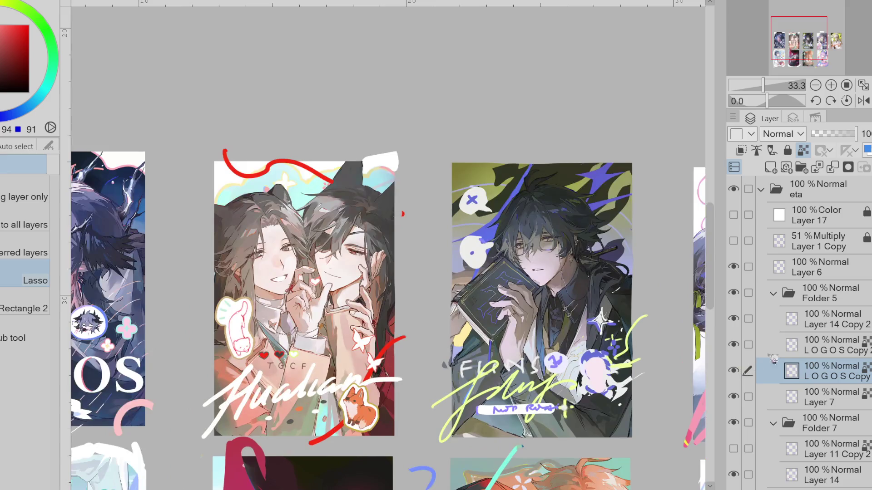
# Step: Sample a colour from the fox sticker and toggle the lettering and Layer 7 visibility to compare
pyautogui.click(799, 345)
pyautogui.press('p')
pyautogui.scroll(1, 365, 370)
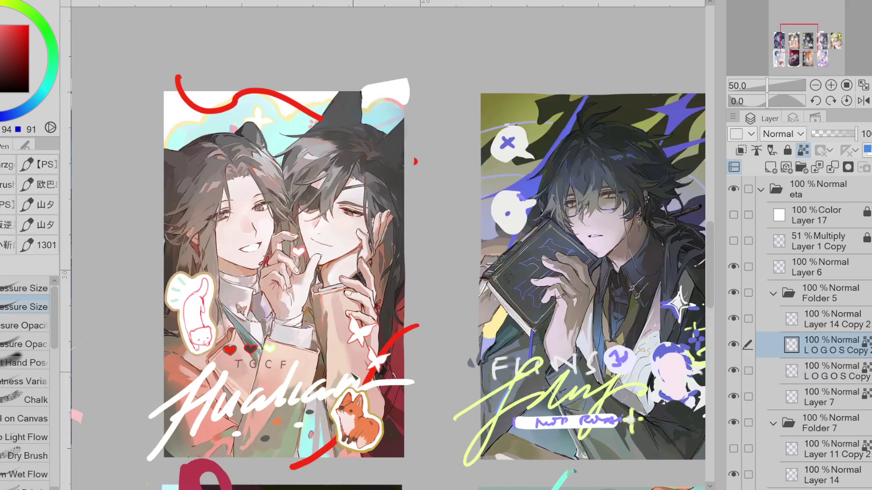
pyautogui.keyDown('alt'); pyautogui.click(366, 396); pyautogui.keyUp('alt')
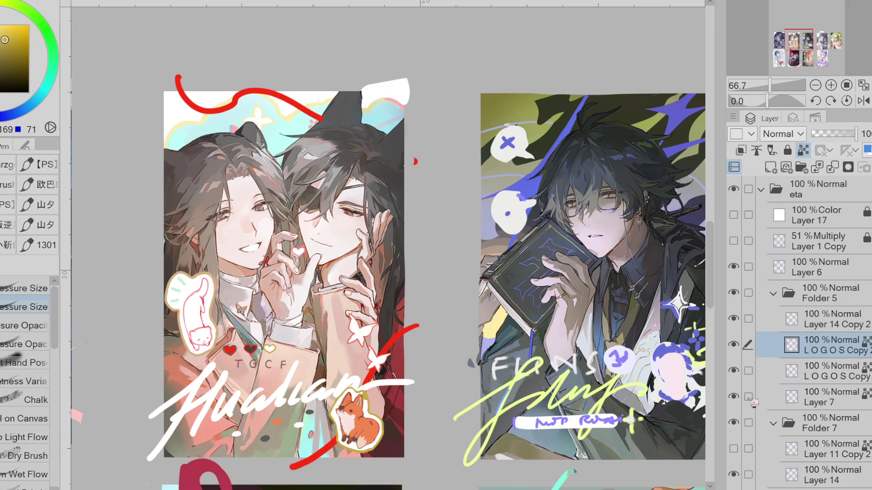
pyautogui.click(733, 370)
pyautogui.click(734, 371)
pyautogui.click(734, 397)
pyautogui.click(734, 396)
# Step: Select Layer 14 and erase the stray overpaint on the right figure's face
pyautogui.click(733, 475)
pyautogui.click(734, 475)
pyautogui.click(734, 474)
pyautogui.click(734, 474)
pyautogui.click(799, 475)
pyautogui.press('e')
pyautogui.moveTo(316, 247); pyautogui.dragTo(335, 207)
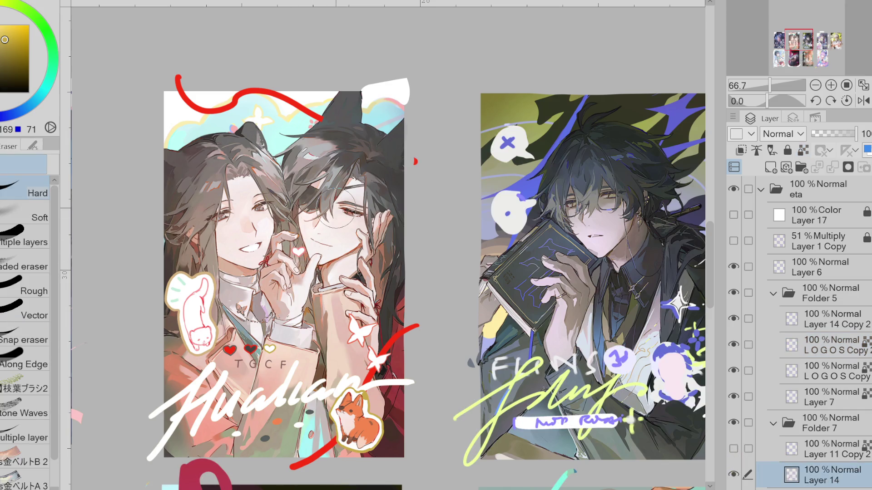
# Step: Toggle the gold sticker outlines to compare, hide LOGOS Copy 2, and select Layer 14 Copy 2
pyautogui.scroll(-1, 335, 208)
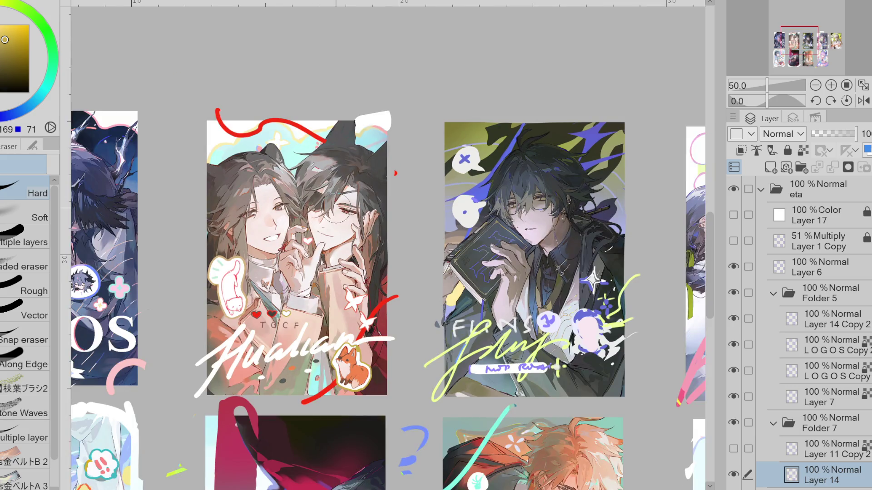
pyautogui.click(733, 344)
pyautogui.scroll(2, 227, 311)
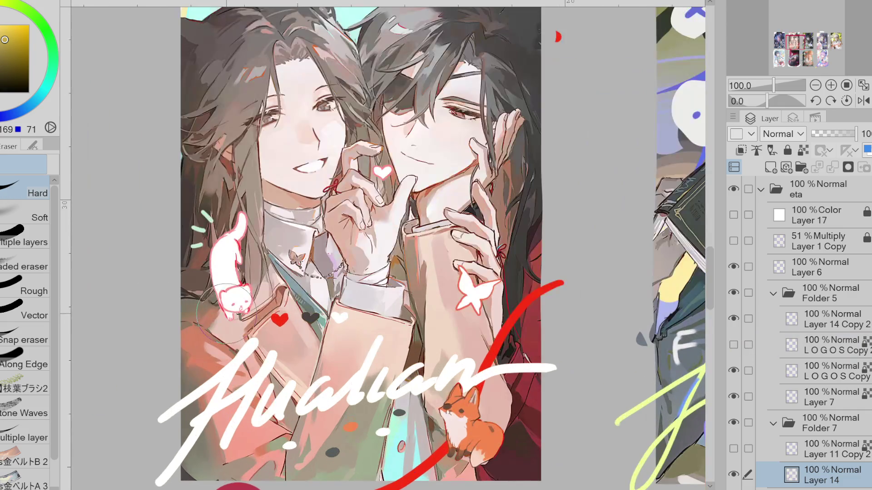
pyautogui.click(733, 396)
pyautogui.click(733, 396)
pyautogui.click(733, 345)
pyautogui.click(734, 345)
pyautogui.click(735, 345)
pyautogui.click(734, 345)
pyautogui.click(734, 345)
pyautogui.click(795, 357)
pyautogui.hotkey('ctrl', '-')
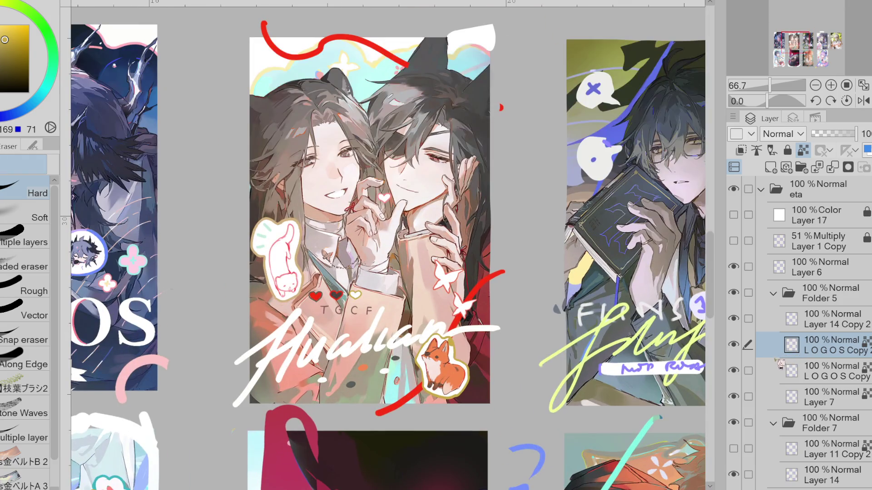
pyautogui.click(734, 346)
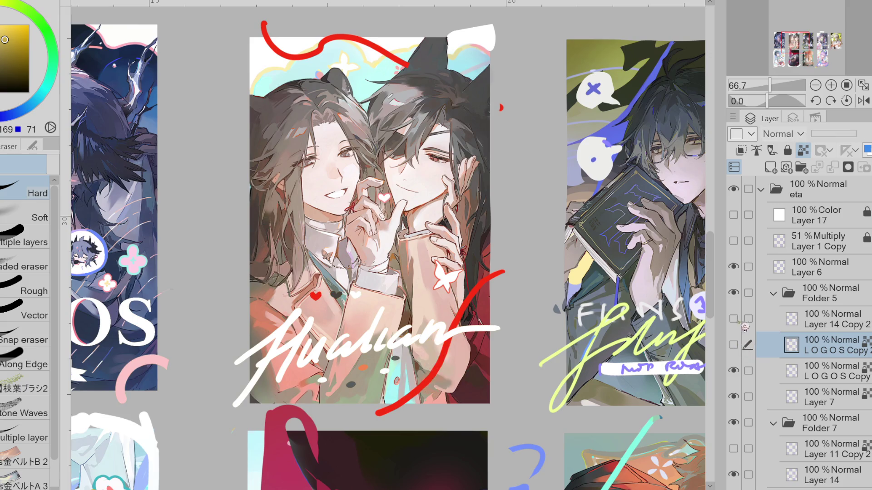
pyautogui.click(817, 319)
pyautogui.scroll(4, 305, 275)
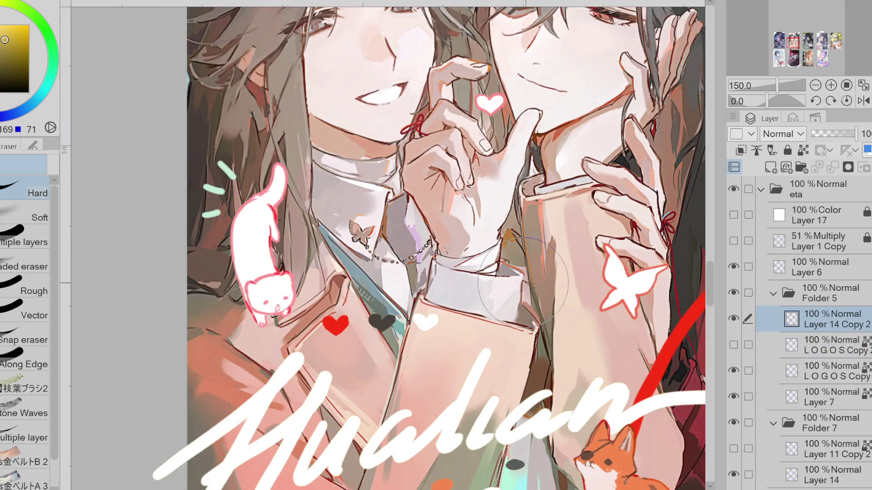
# Step: Sample the tan sticker border colour and hide the LOGOS Copy 2 border layer
pyautogui.click(733, 345)
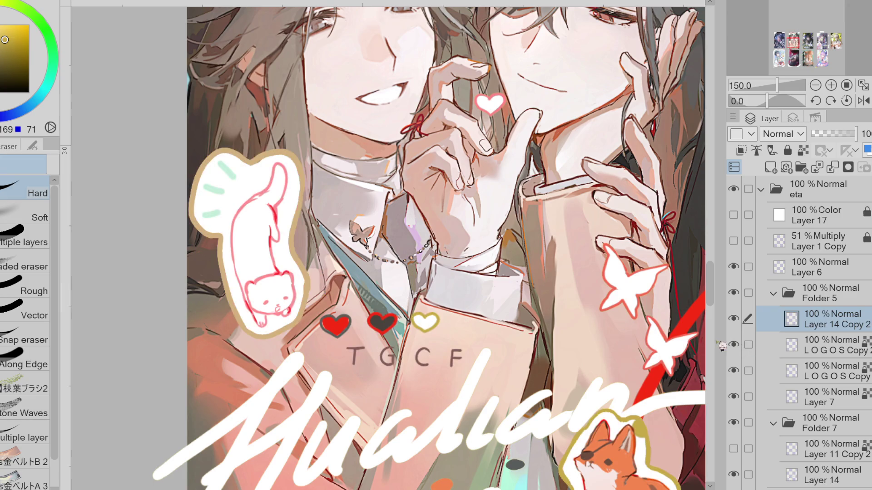
pyautogui.keyDown('alt'); pyautogui.click(287, 266); pyautogui.keyUp('alt')
pyautogui.click(733, 319)
pyautogui.click(733, 319)
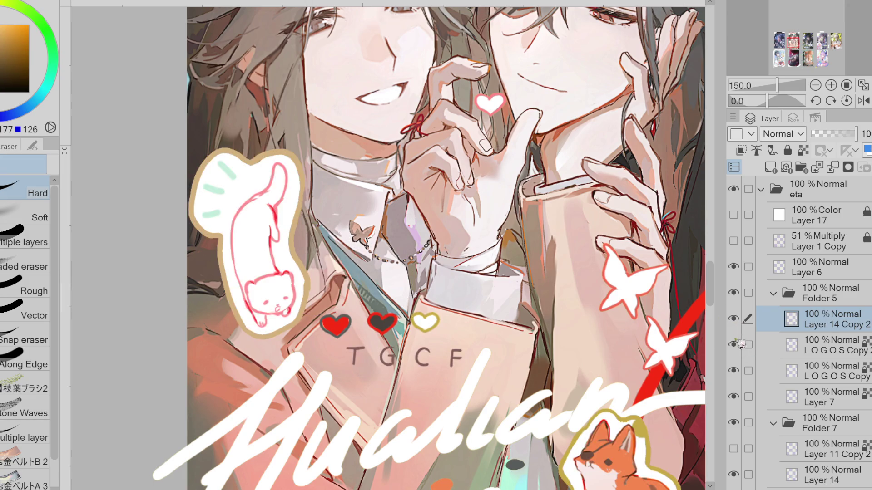
pyautogui.click(733, 345)
# Step: Remove the brown collar line across the cat's head with Lasso Fill, restoring the pink outline
pyautogui.press('g')
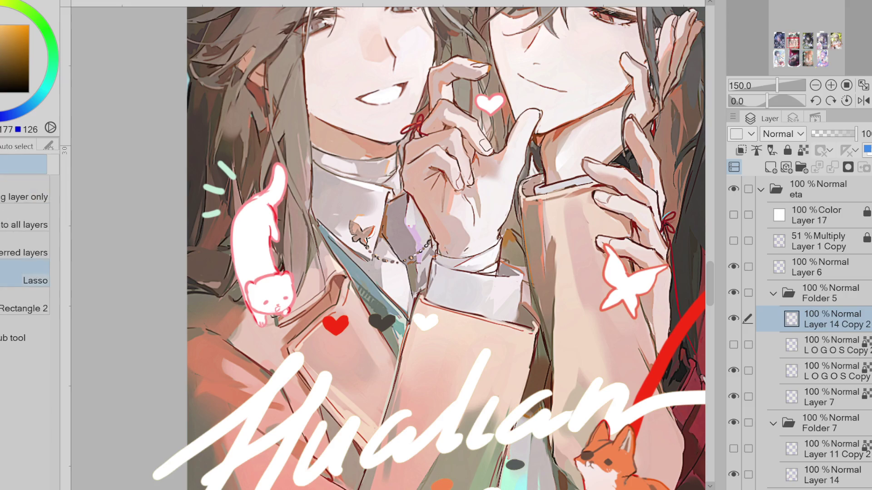
pyautogui.click(2, 42)
pyautogui.scroll(1, 286, 270)
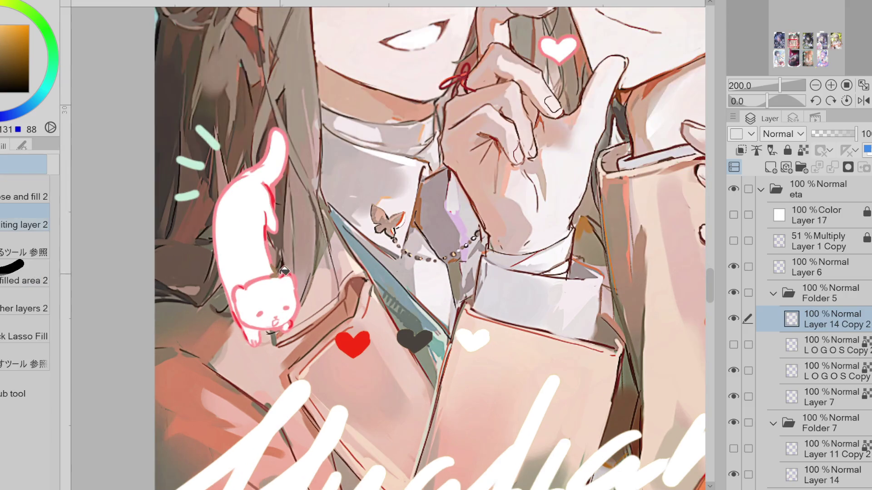
pyautogui.moveTo(269, 274)
pyautogui.mouseDown()
pyautogui.moveTo(302, 273)
pyautogui.moveTo(295, 317)
pyautogui.moveTo(254, 286)
pyautogui.mouseUp()
pyautogui.click(22, 145)
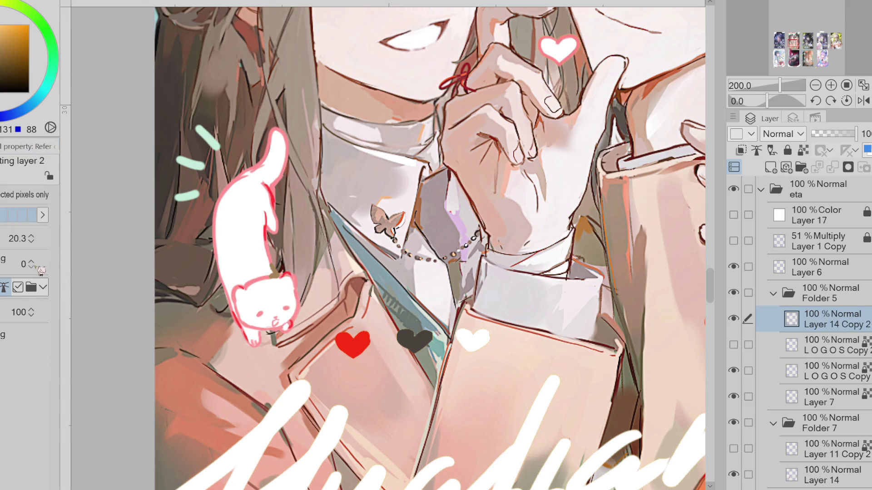
pyautogui.click(277, 273)
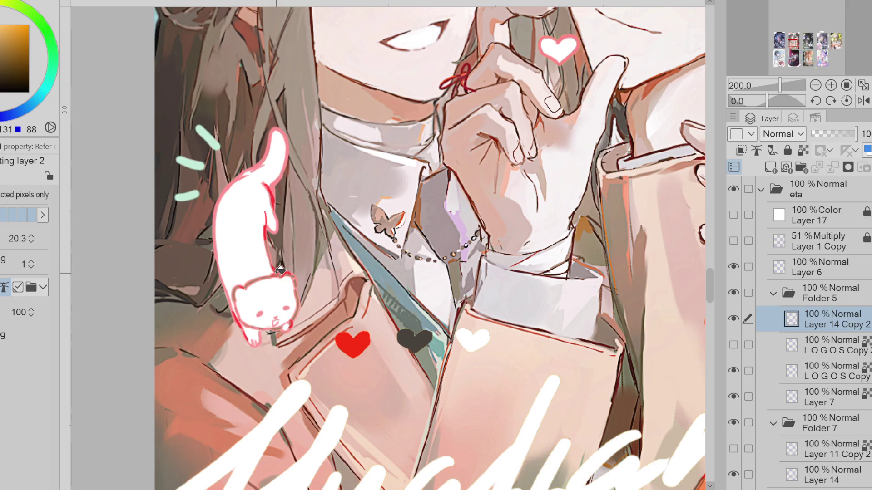
# Step: Set the fill setting to 0, fill the cat's outline brown, and undo the head outline fill
pyautogui.click(31, 261)
pyautogui.click(225, 243)
pyautogui.click(278, 204)
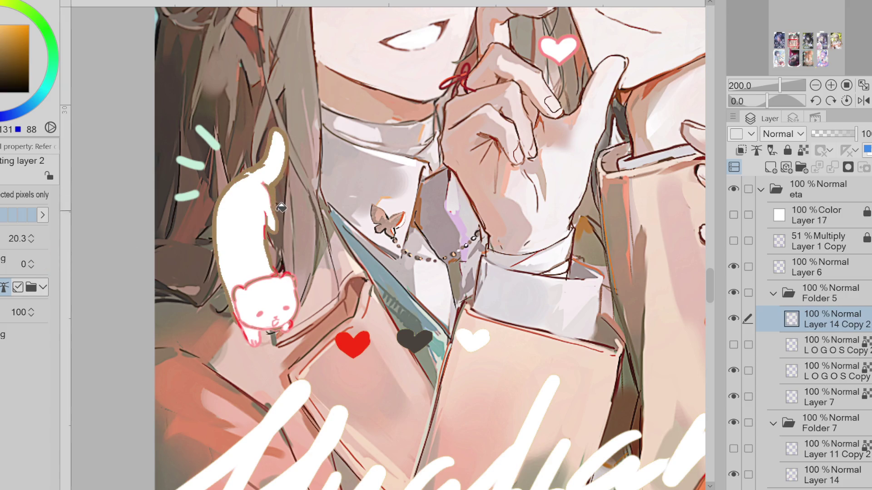
pyautogui.click(253, 320)
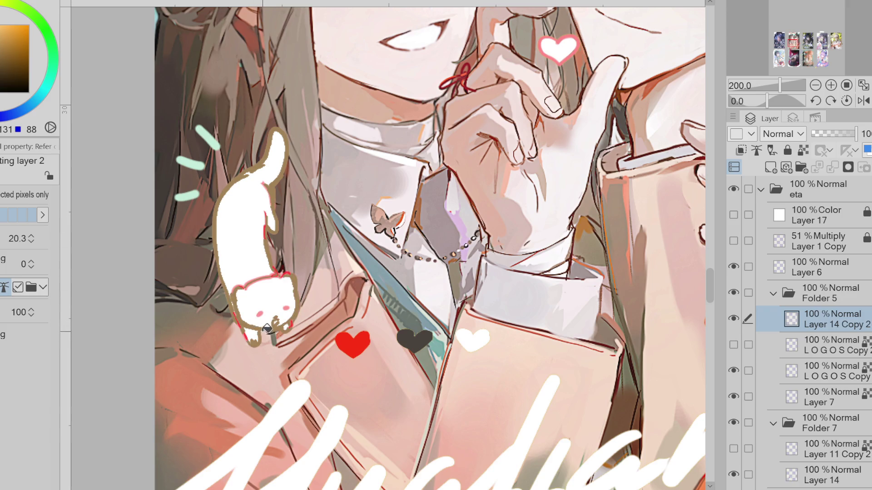
pyautogui.hotkey('ctrl', 'z')
# Step: Show the LOGOS Copy 2 gold sticker border again
pyautogui.scroll(-1, 309, 290)
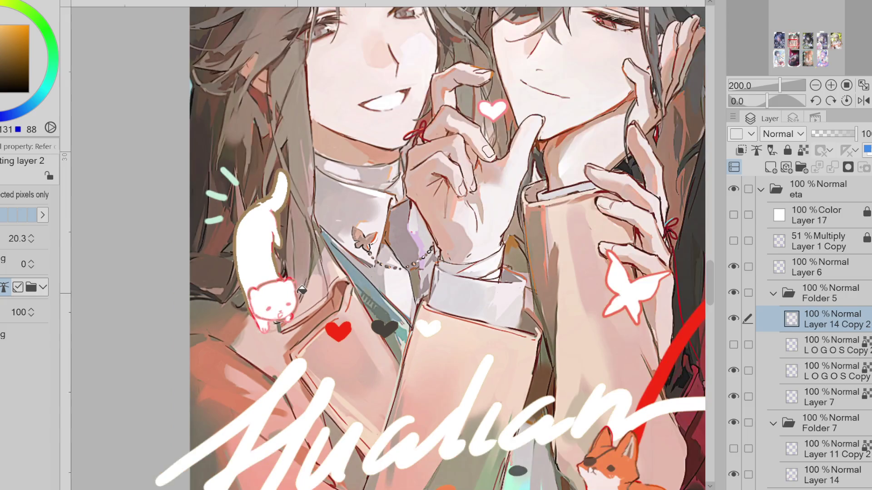
pyautogui.click(733, 345)
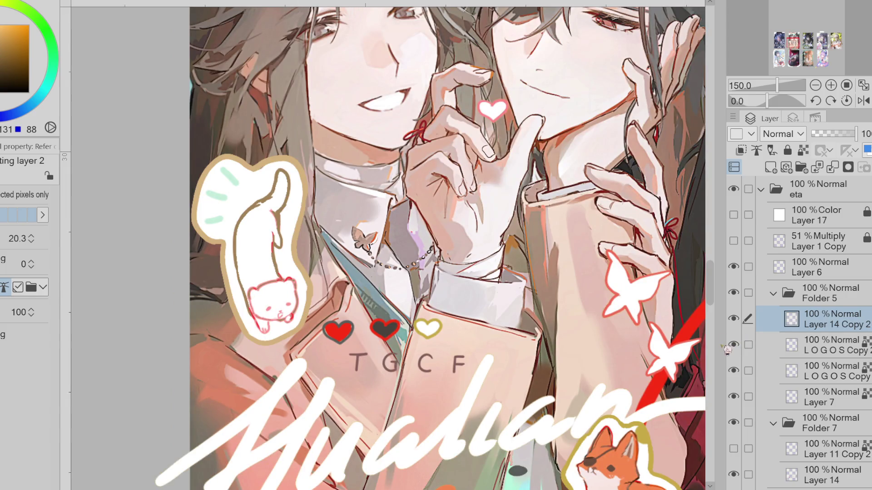
pyautogui.press('b')
pyautogui.scroll(1, 283, 221)
pyautogui.click(283, 221)
pyautogui.hotkey('ctrl', 'z')
# Step: With a size 30 brush, paint the red line inside the cat white and its head outline brown
pyautogui.press('p')
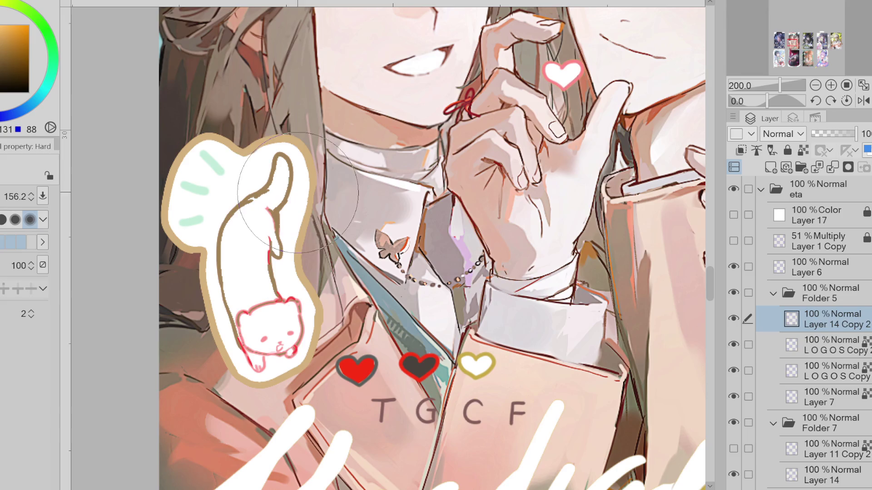
pyautogui.press('x')
pyautogui.moveTo(278, 185)
pyautogui.mouseDown()
pyautogui.moveTo(290, 191)
pyautogui.moveTo(275, 238)
pyautogui.moveTo(285, 264)
pyautogui.moveTo(269, 268)
pyautogui.moveTo(281, 298)
pyautogui.moveTo(294, 303)
pyautogui.mouseUp()
pyautogui.keyDown('alt'); pyautogui.click(271, 260); pyautogui.keyUp('alt')
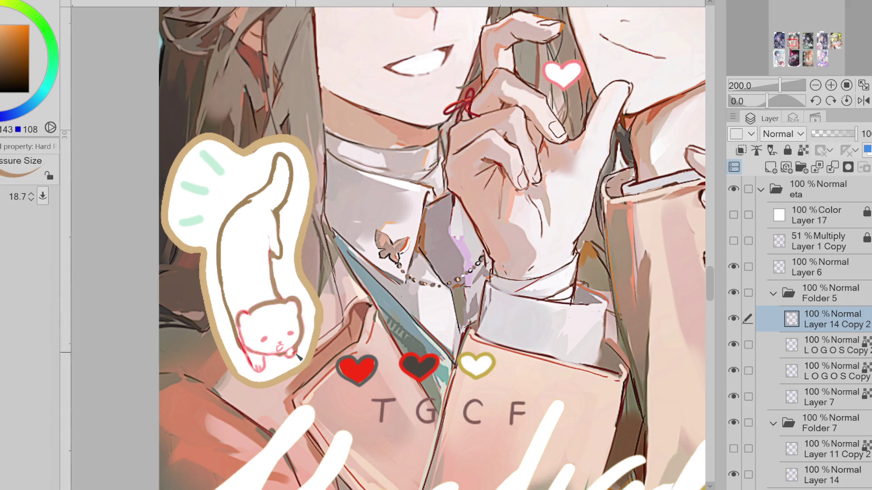
pyautogui.moveTo(267, 373); pyautogui.dragTo(247, 351)
pyautogui.hotkey('ctrl', 'z')
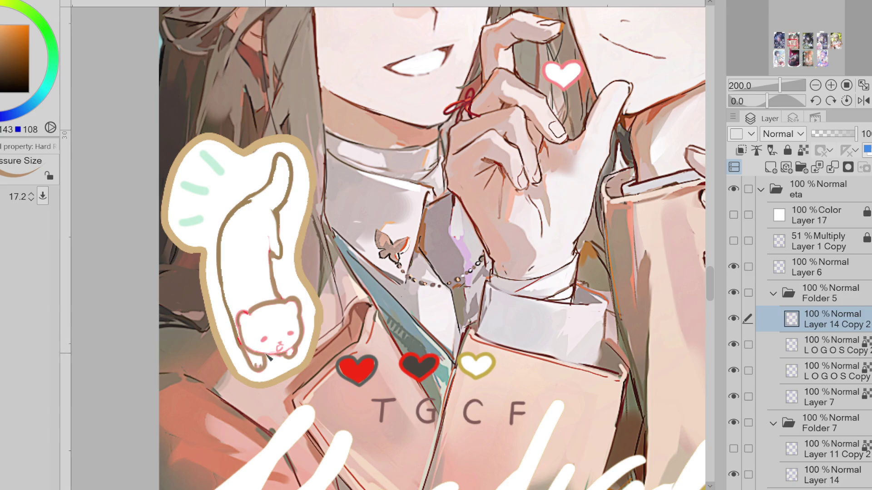
pyautogui.moveTo(240, 318); pyautogui.dragTo(250, 310)
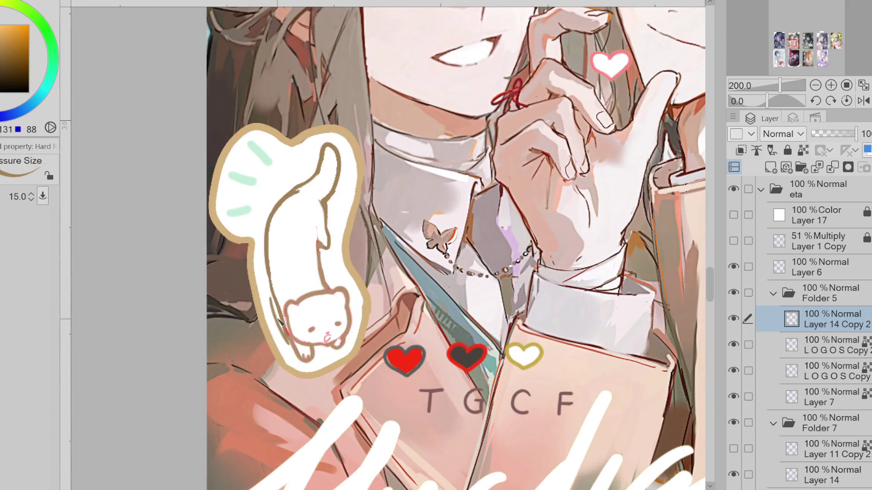
# Step: Zoom out to both cards, shrink the brush slightly, and resample white and brown from the sticker
pyautogui.keyDown('alt'); pyautogui.click(280, 320); pyautogui.keyUp('alt')
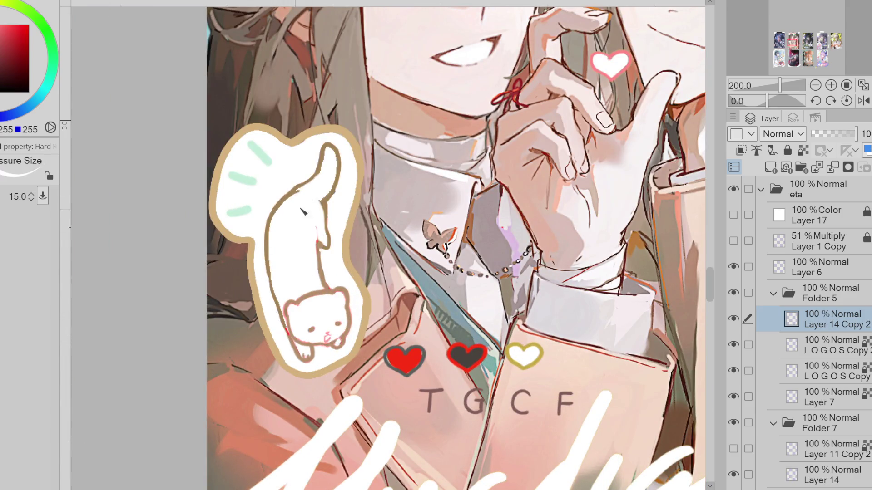
pyautogui.keyDown('alt'); pyautogui.click(326, 212); pyautogui.keyUp('alt')
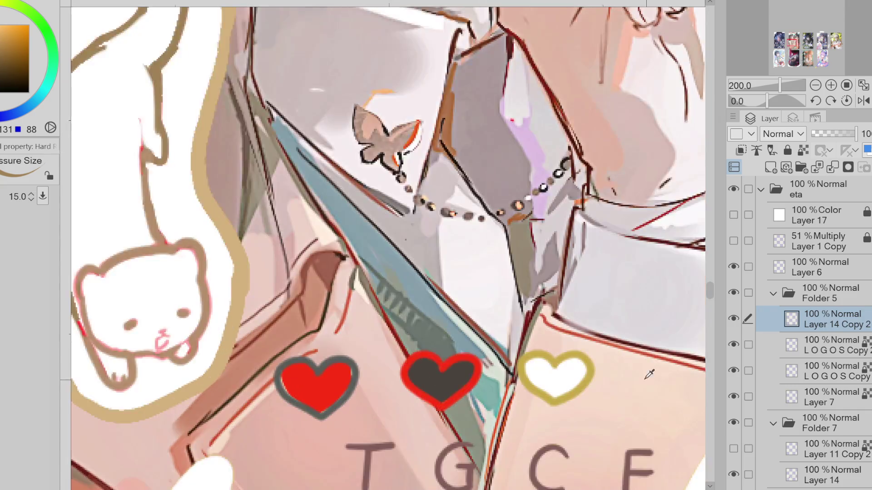
pyautogui.hotkey('ctrl', '-')
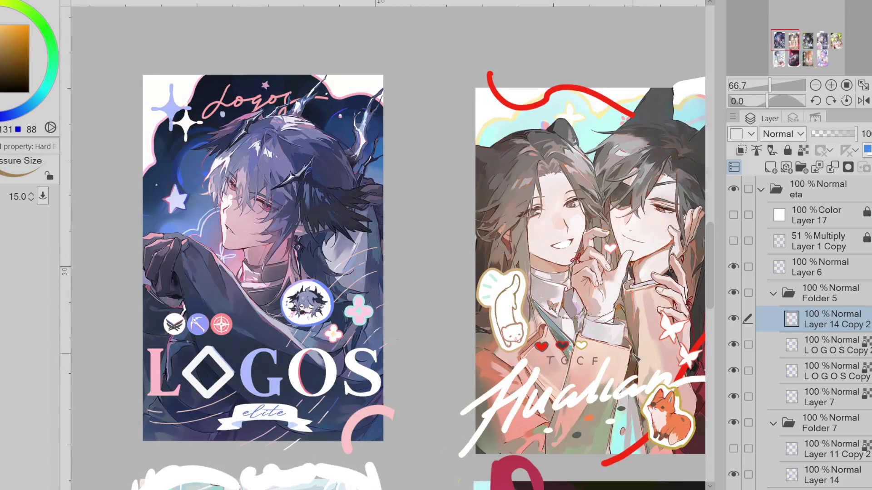
pyautogui.scroll(3, 565, 359)
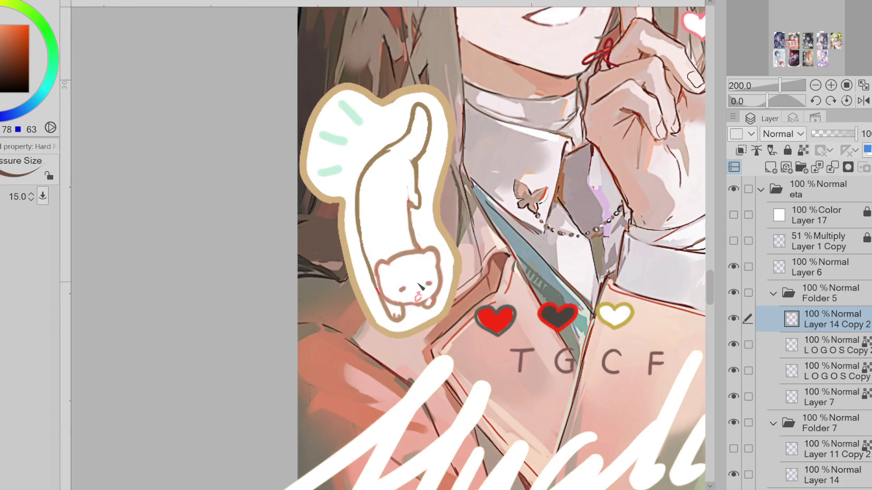
pyautogui.keyDown('ctrl'); pyautogui.keyDown('alt'); pyautogui.moveTo(419, 286); pyautogui.dragTo(407, 293); pyautogui.keyUp('alt'); pyautogui.keyUp('ctrl')
pyautogui.keyDown('alt'); pyautogui.click(417, 226); pyautogui.keyUp('alt')
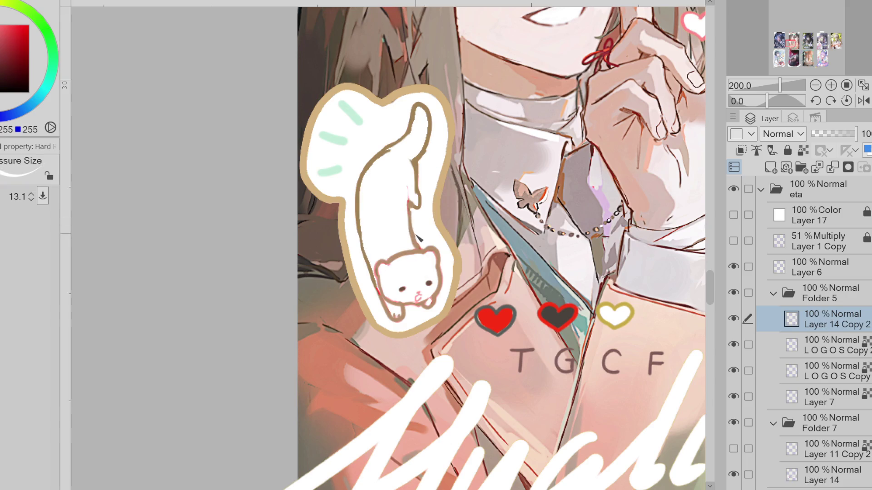
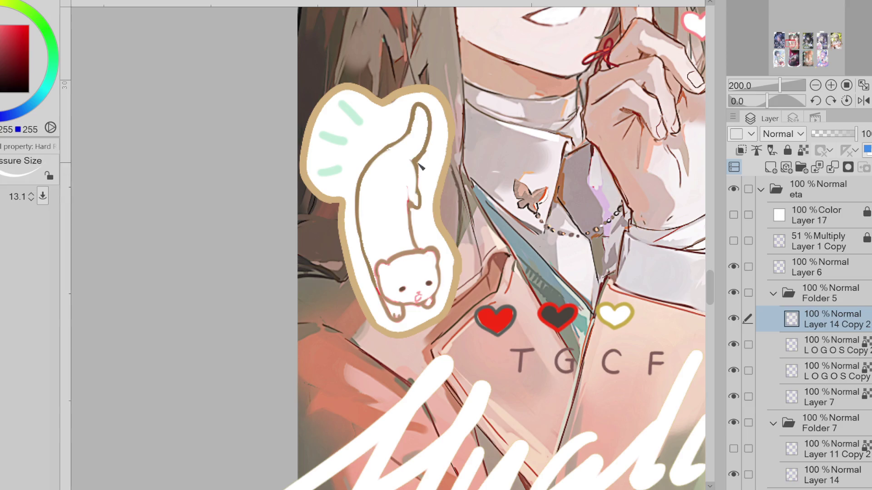
# Step: Sample the cat sticker's brown outline, off-white body and pure white to refine its face
pyautogui.keyDown('alt'); pyautogui.click(414, 160); pyautogui.keyUp('alt')
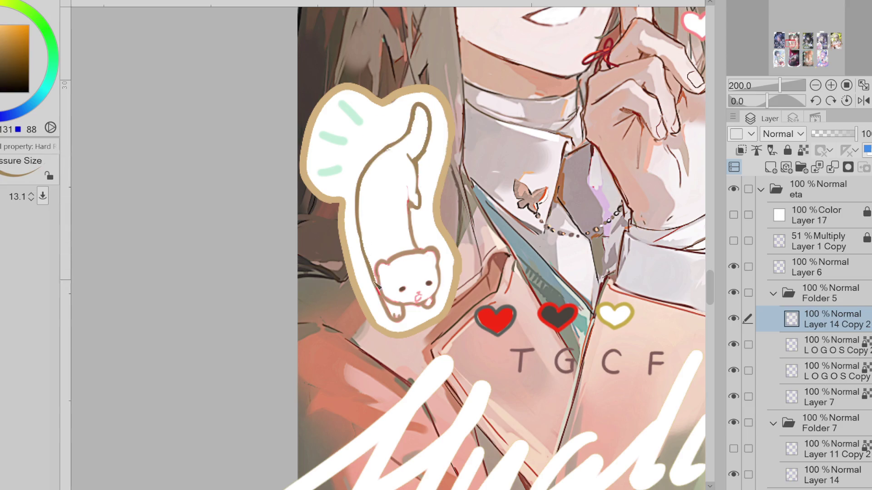
pyautogui.keyDown('alt'); pyautogui.click(398, 264); pyautogui.keyUp('alt')
pyautogui.keyDown('alt'); pyautogui.click(421, 253); pyautogui.keyUp('alt')
pyautogui.keyDown('alt'); pyautogui.click(387, 269); pyautogui.keyUp('alt')
pyautogui.keyDown('alt'); pyautogui.click(407, 301); pyautogui.keyUp('alt')
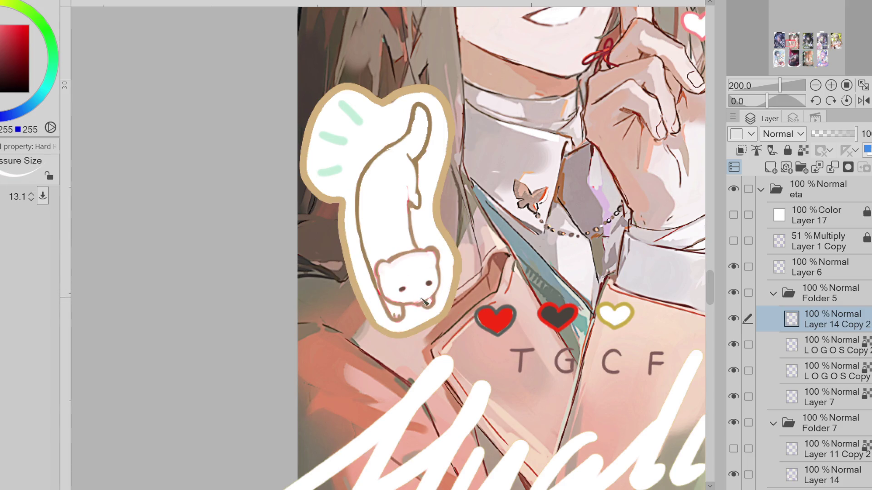
pyautogui.keyDown('alt'); pyautogui.click(434, 293); pyautogui.keyUp('alt')
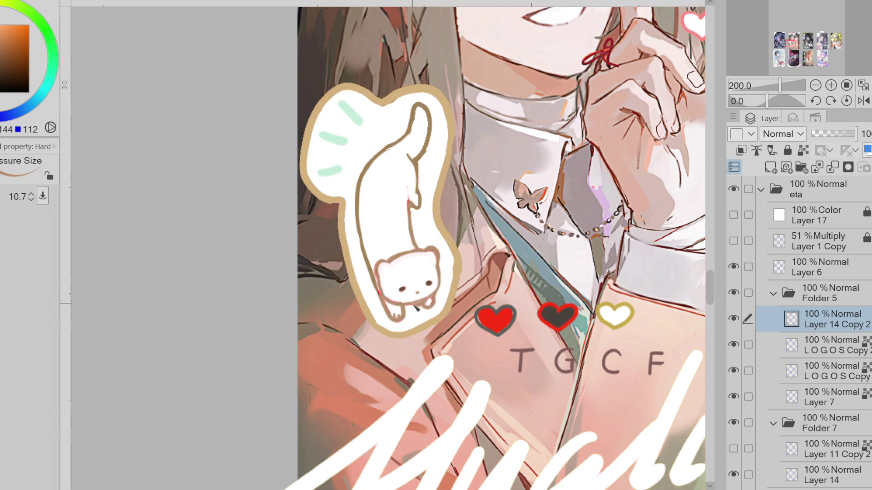
# Step: Redraw the cat's little mouth and face details in light pink, orange-brown and white
pyautogui.keyDown('alt'); pyautogui.click(428, 296); pyautogui.keyUp('alt')
pyautogui.keyDown('alt'); pyautogui.click(422, 304); pyautogui.keyUp('alt')
pyautogui.keyDown('alt'); pyautogui.click(422, 298); pyautogui.keyUp('alt')
pyautogui.keyDown('alt'); pyautogui.click(420, 309); pyautogui.keyUp('alt')
pyautogui.keyDown('alt'); pyautogui.click(421, 298); pyautogui.keyUp('alt')
pyautogui.keyDown('alt'); pyautogui.click(400, 314); pyautogui.keyUp('alt')
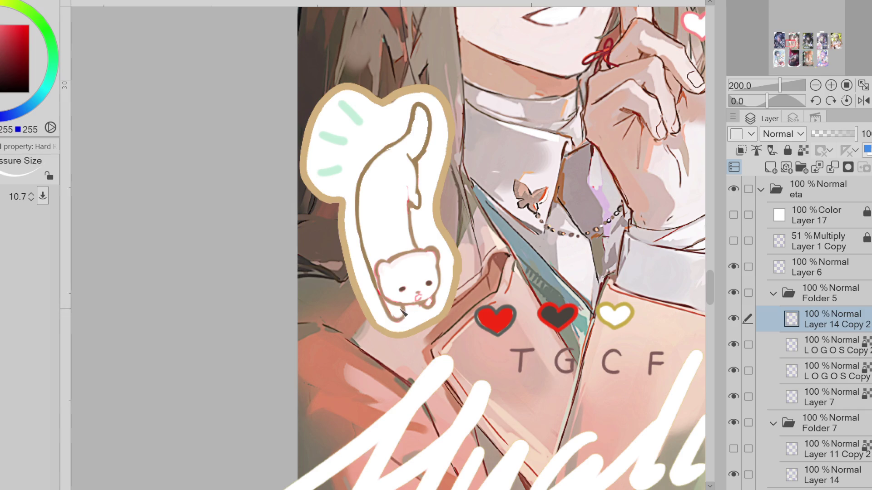
pyautogui.keyDown('alt'); pyautogui.click(430, 302); pyautogui.keyUp('alt')
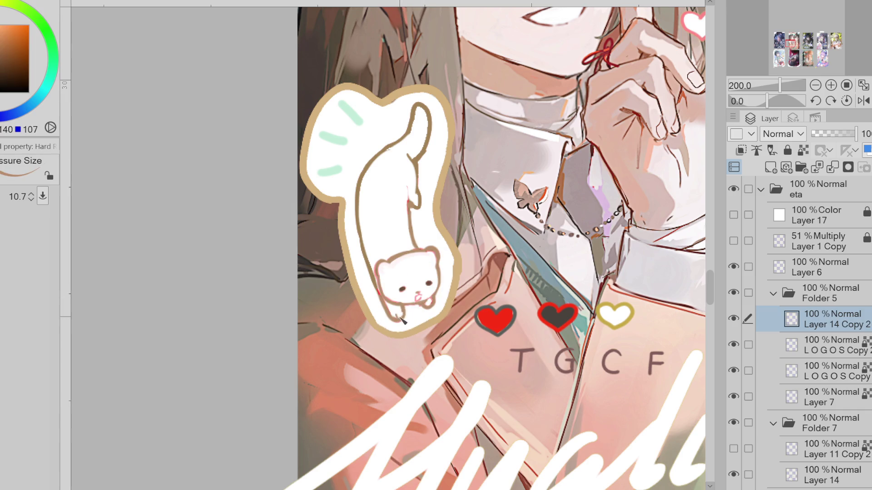
pyautogui.scroll(-2, 394, 330)
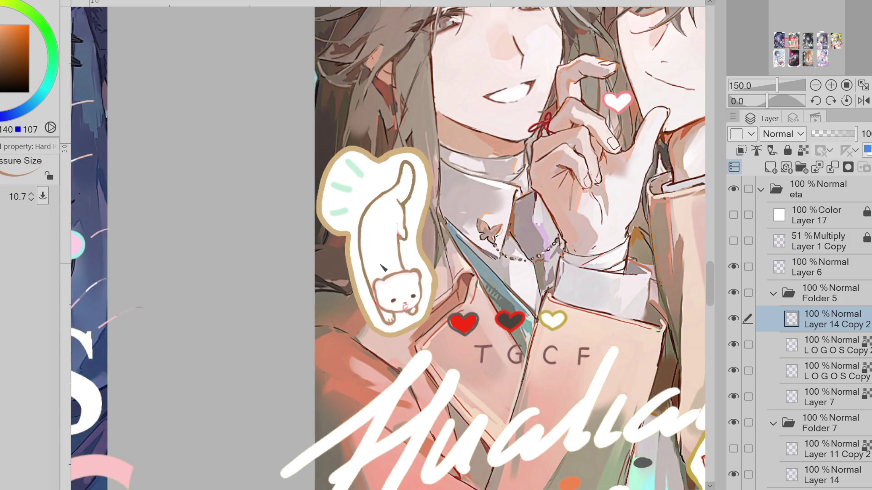
# Step: Merge the cat sticker layer into LOGOS Copy 2 and toggle its visibility to compare
pyautogui.scroll(-10, 383, 268)
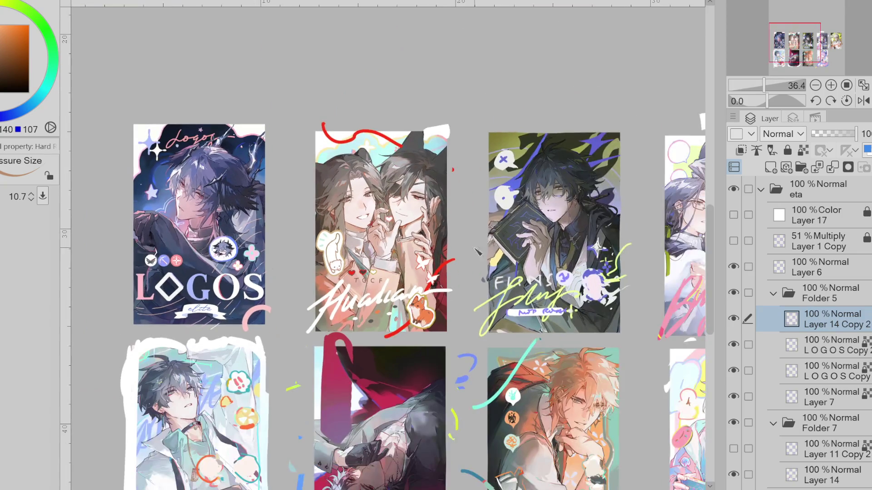
pyautogui.scroll(-2, 383, 268)
pyautogui.scroll(3, 383, 268)
pyautogui.scroll(-1, 383, 268)
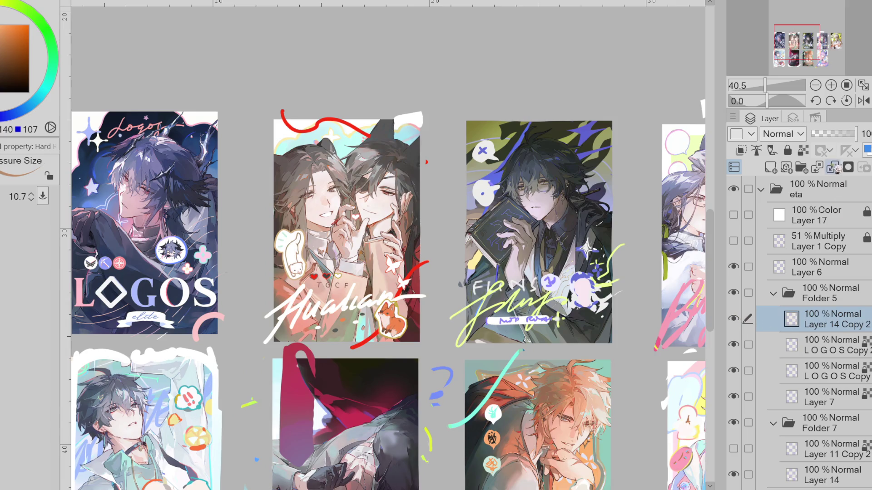
pyautogui.press('Delete')
pyautogui.click(734, 318)
pyautogui.click(734, 319)
pyautogui.click(734, 319)
pyautogui.click(735, 318)
# Step: Sample a colour near the fox sticker and enlarge the brush to about 19.8
pyautogui.scroll(5, 383, 336)
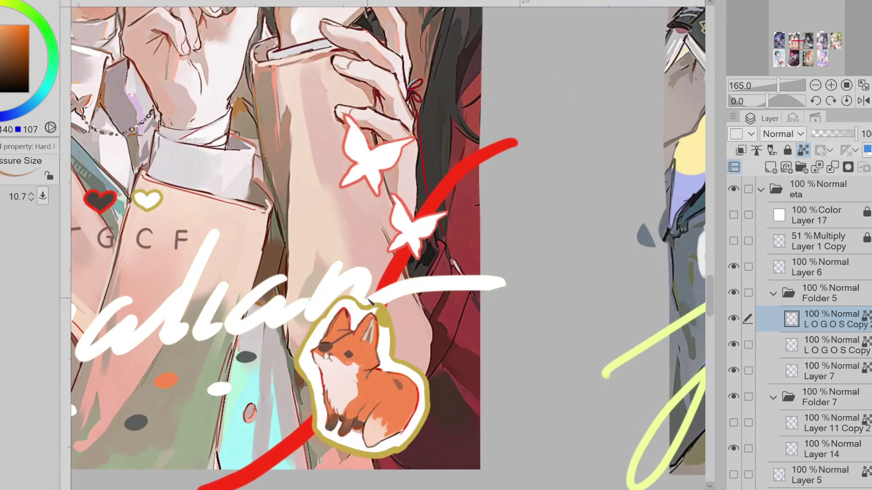
pyautogui.keyDown('alt'); pyautogui.click(382, 336); pyautogui.keyUp('alt')
pyautogui.moveTo(382, 336)
pyautogui.mouseDown()
pyautogui.moveTo(390, 320)
pyautogui.moveTo(381, 318)
pyautogui.moveTo(385, 337)
pyautogui.mouseUp()
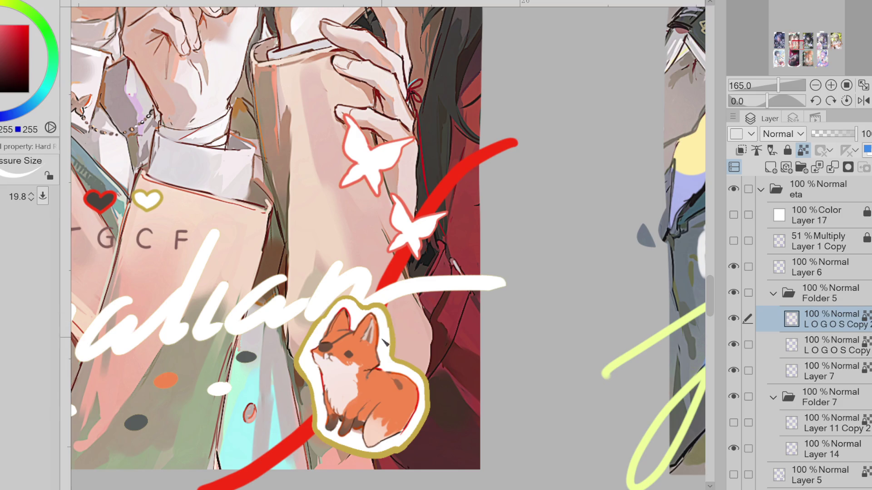
pyautogui.scroll(-3, 311, 396)
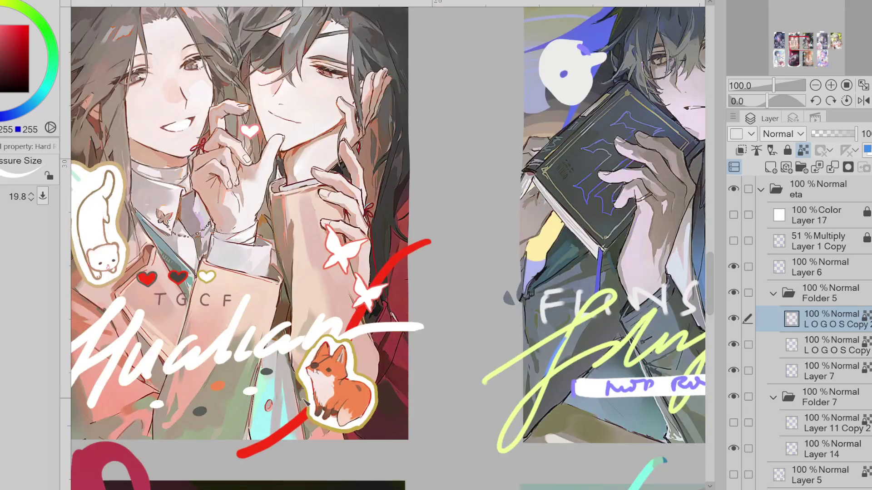
pyautogui.scroll(-1, 289, 409)
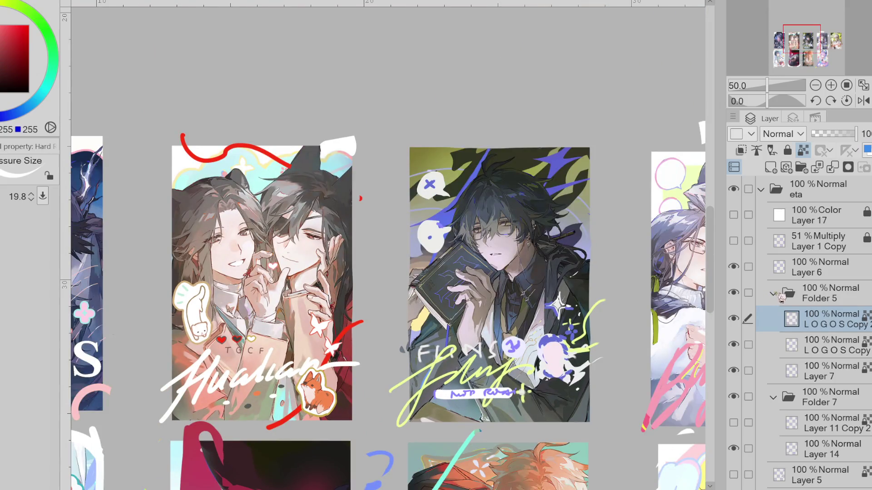
# Step: Isolate Layer 5 and erase the stray white arc right of the Flans card
pyautogui.click(733, 423)
pyautogui.click(733, 423)
pyautogui.click(737, 474)
pyautogui.click(737, 474)
pyautogui.click(738, 424)
pyautogui.click(733, 423)
pyautogui.click(734, 449)
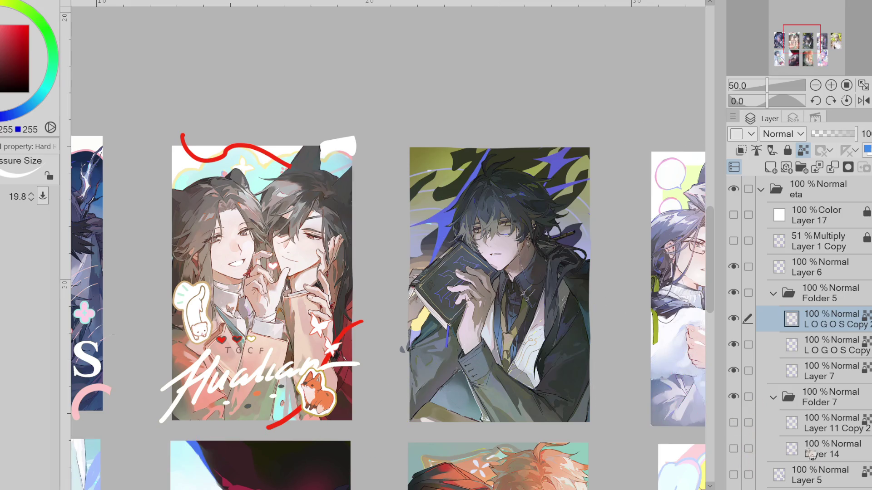
pyautogui.click(733, 475)
pyautogui.click(812, 475)
pyautogui.press('e')
pyautogui.moveTo(636, 398)
pyautogui.mouseDown()
pyautogui.moveTo(595, 342)
pyautogui.moveTo(620, 313)
pyautogui.moveTo(619, 191)
pyautogui.moveTo(630, 221)
pyautogui.mouseUp()
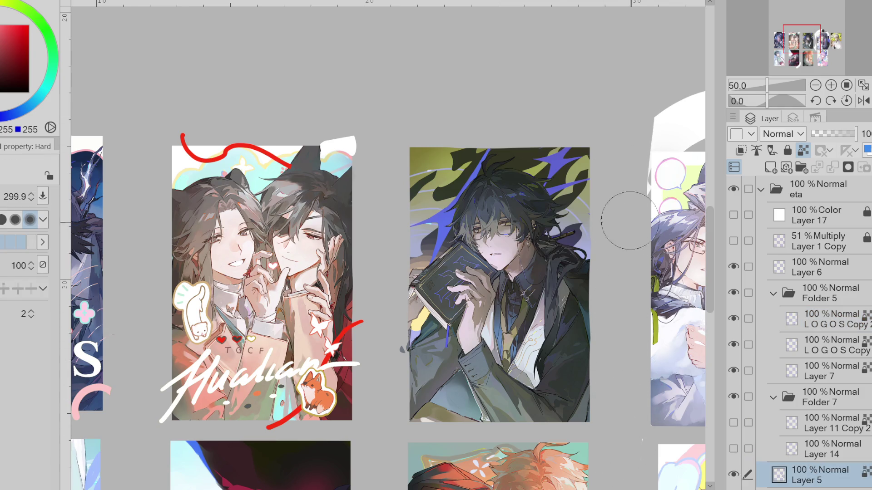
# Step: Show Layer 14's Flans lettering again and make Layer 14 the active layer
pyautogui.click(734, 448)
pyautogui.click(805, 448)
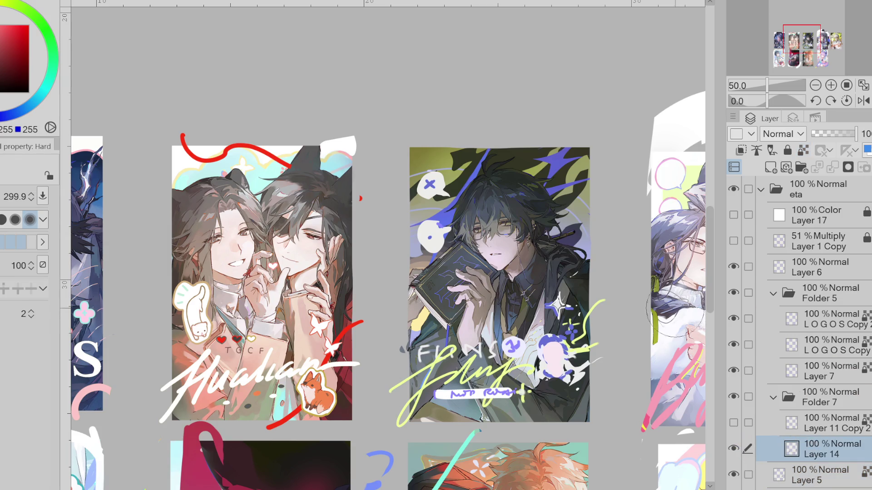
pyautogui.scroll(4, 590, 299)
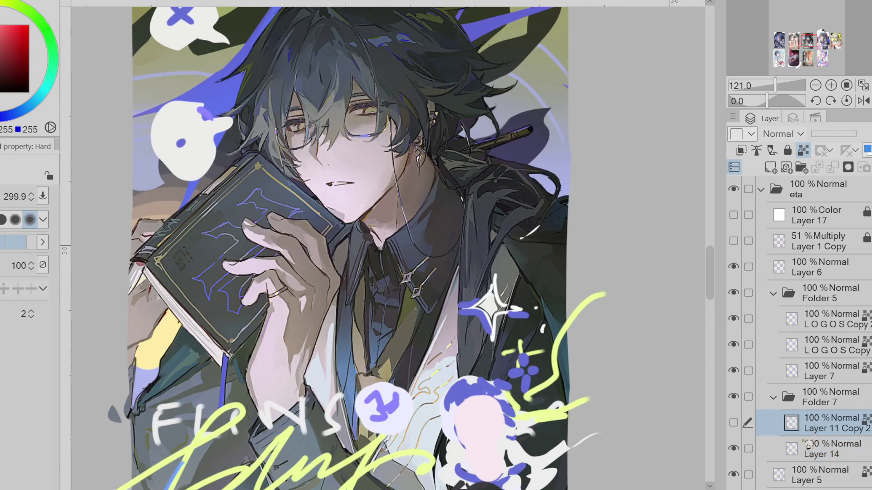
# Step: Sample white and pale yellow and brighten the sparkle beside the star with a pale stroke
pyautogui.press('p')
pyautogui.keyDown('alt'); pyautogui.click(519, 314); pyautogui.keyUp('alt')
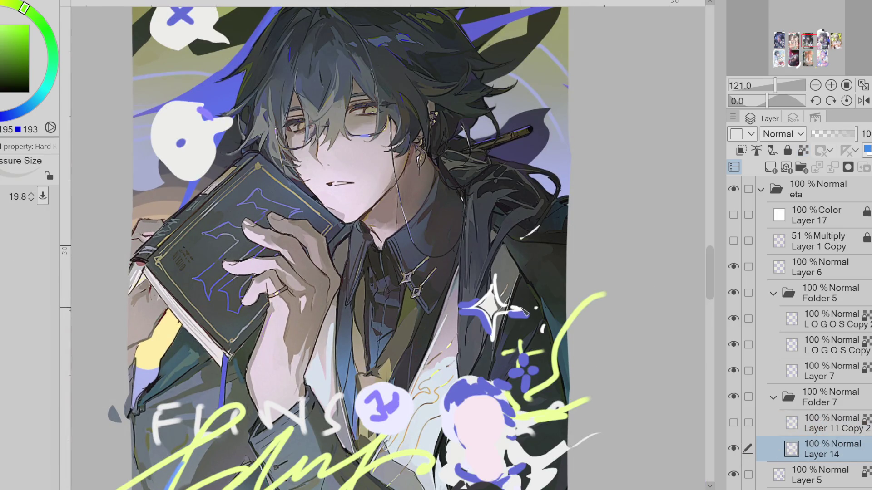
pyautogui.keyDown('alt'); pyautogui.click(513, 309); pyautogui.keyUp('alt')
pyautogui.press('e')
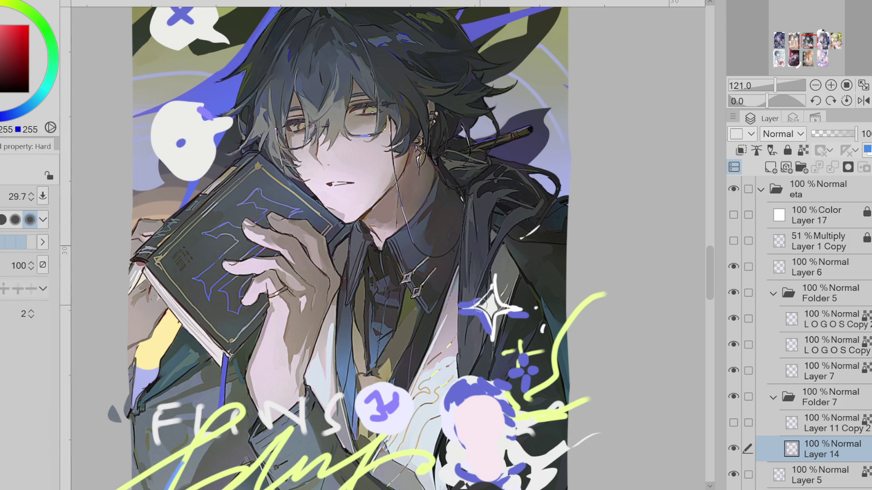
pyautogui.keyDown('alt'); pyautogui.click(505, 301); pyautogui.keyUp('alt')
pyautogui.press('p')
pyautogui.moveTo(495, 293); pyautogui.dragTo(500, 311)
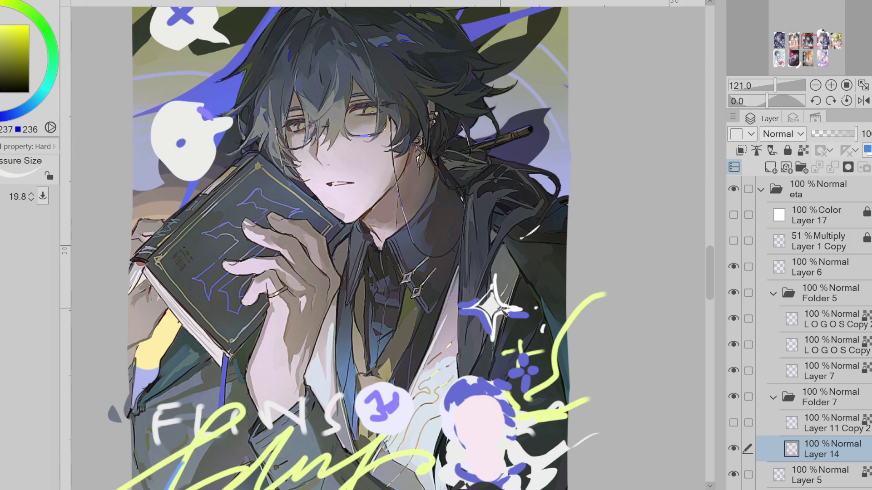
# Step: Sample the sparkle's blue and draw a blue stroke along its lower arm
pyautogui.press('e')
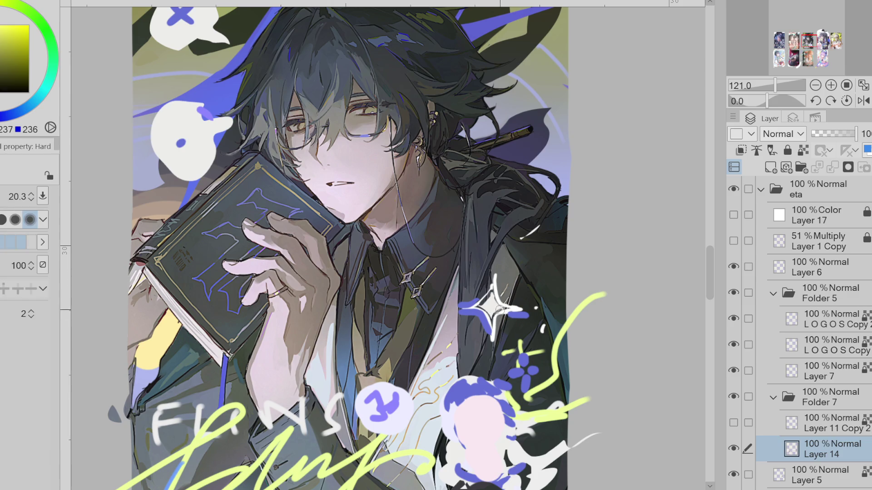
pyautogui.keyDown('alt'); pyautogui.click(520, 311); pyautogui.keyUp('alt')
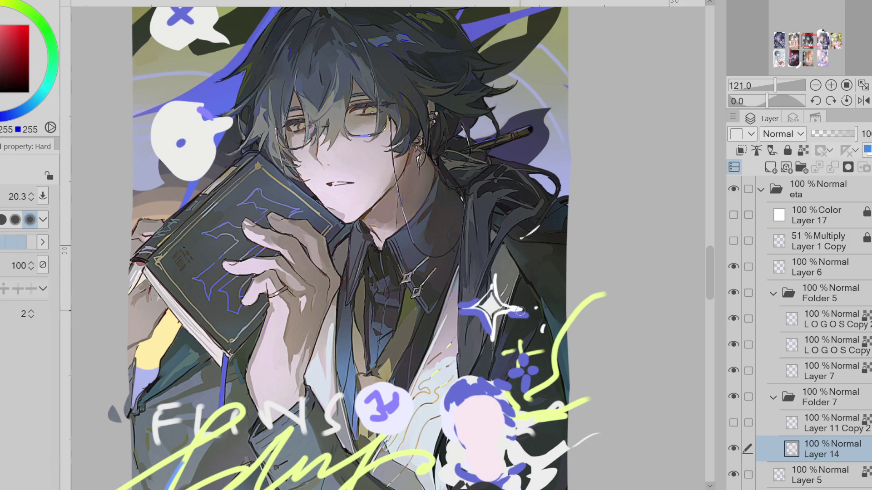
pyautogui.press('p')
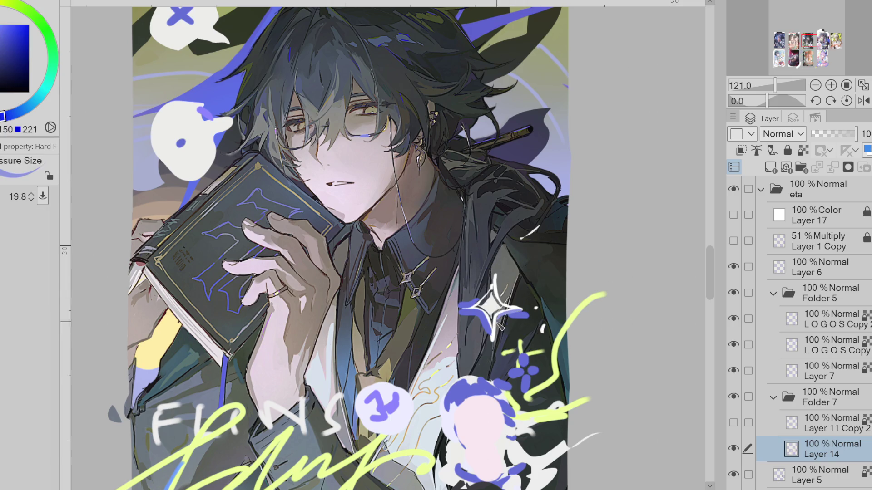
pyautogui.press('e')
pyautogui.press('p')
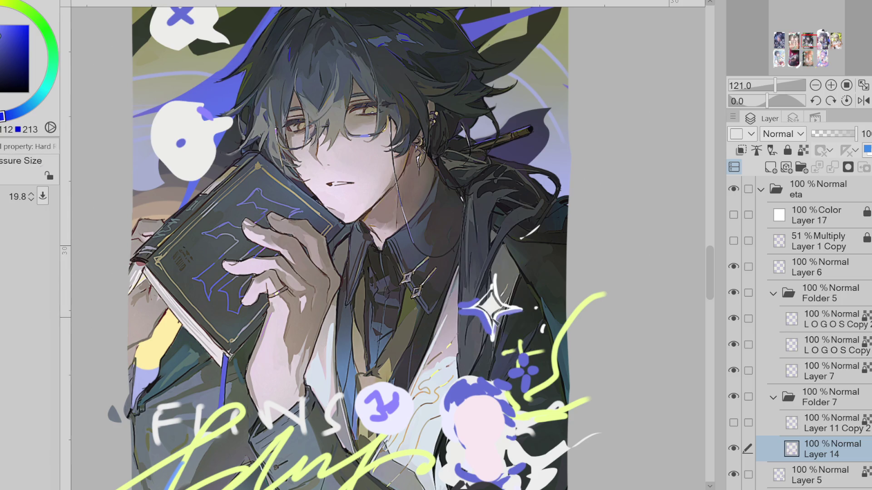
pyautogui.keyDown('alt'); pyautogui.click(494, 336); pyautogui.keyUp('alt')
pyautogui.keyDown('alt'); pyautogui.click(468, 308); pyautogui.keyUp('alt')
pyautogui.moveTo(492, 322); pyautogui.dragTo(494, 348)
# Step: Resample the sparkle's blues and pale yellows, swapping between the two drawing colours
pyautogui.press('e')
pyautogui.press('p')
pyautogui.press('e')
pyautogui.press('p')
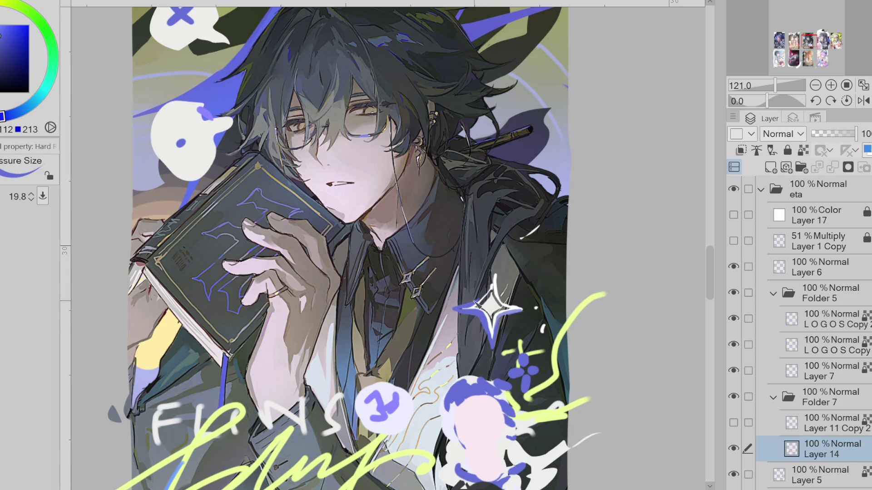
pyautogui.press('x')
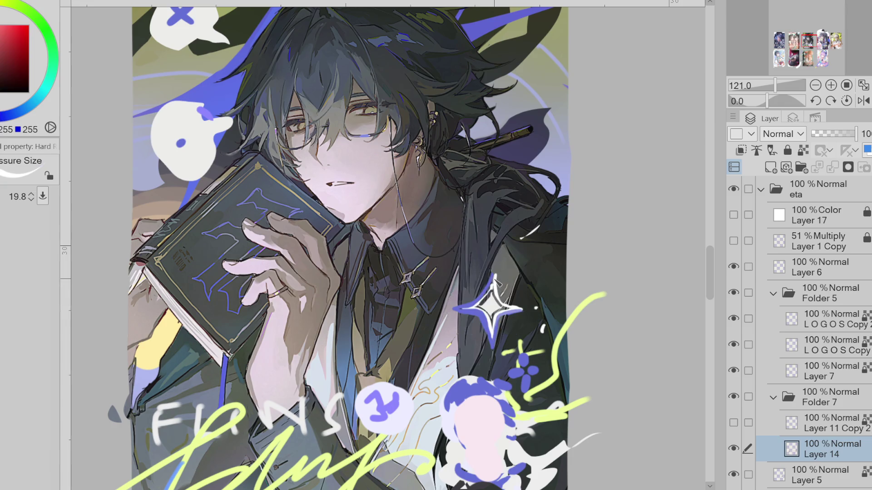
pyautogui.keyDown('alt'); pyautogui.click(490, 299); pyautogui.keyUp('alt')
pyautogui.keyDown('alt'); pyautogui.click(487, 284); pyautogui.keyUp('alt')
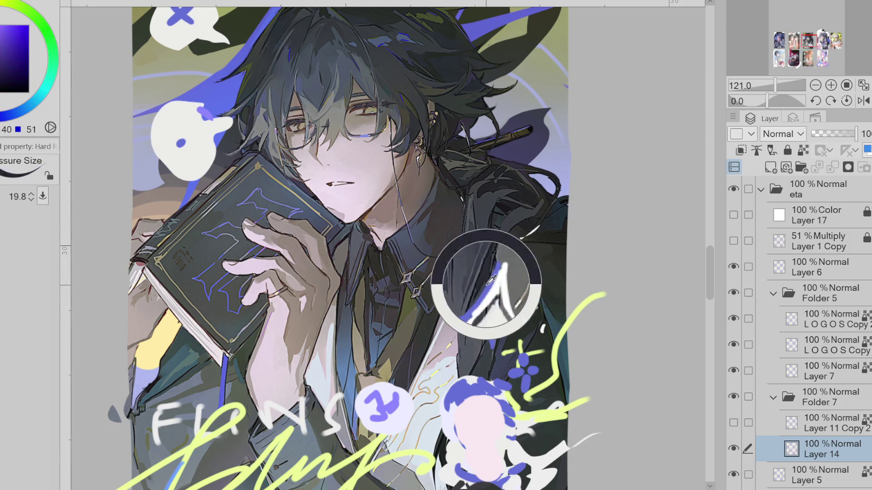
pyautogui.press('x')
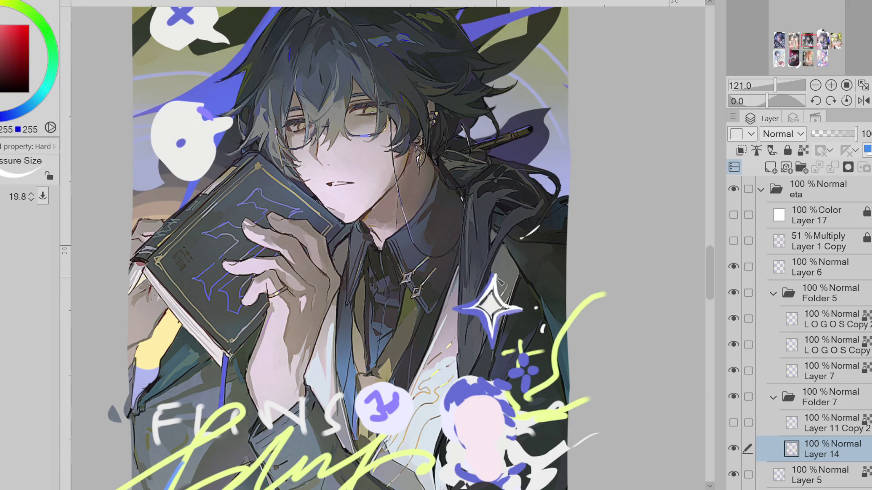
pyautogui.keyDown('alt'); pyautogui.click(461, 305); pyautogui.keyUp('alt')
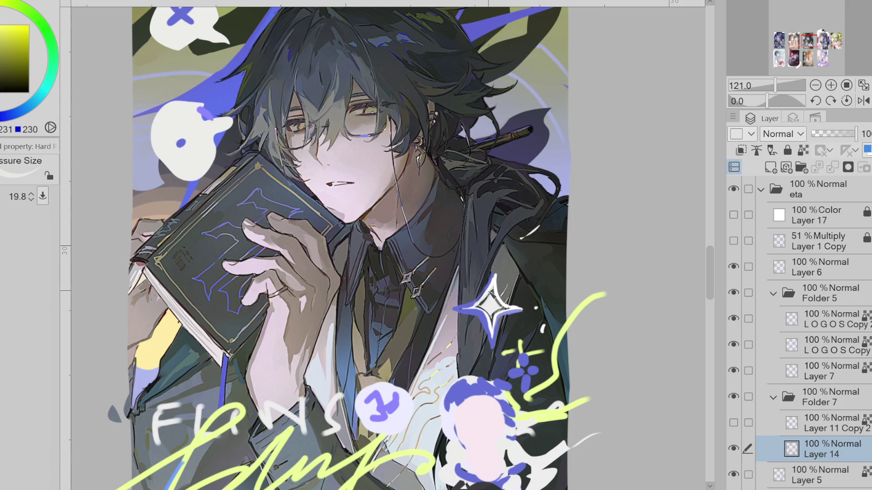
pyautogui.press('x')
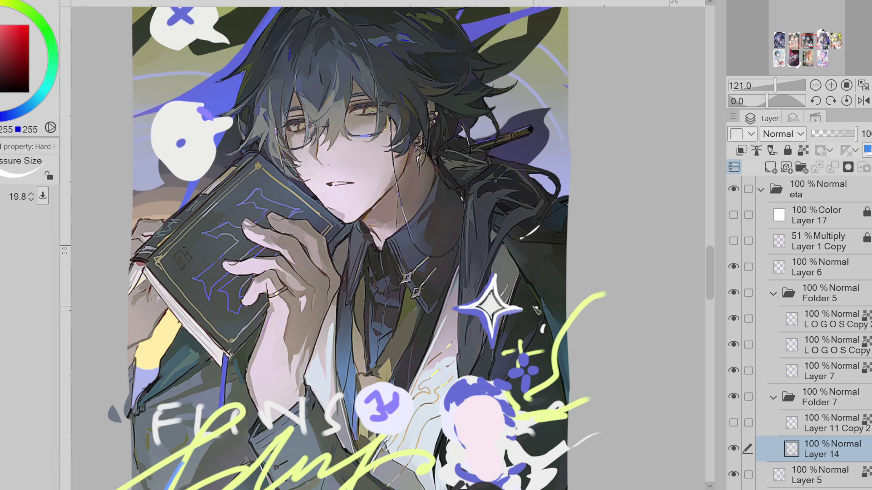
pyautogui.keyDown('alt'); pyautogui.click(494, 315); pyautogui.keyUp('alt')
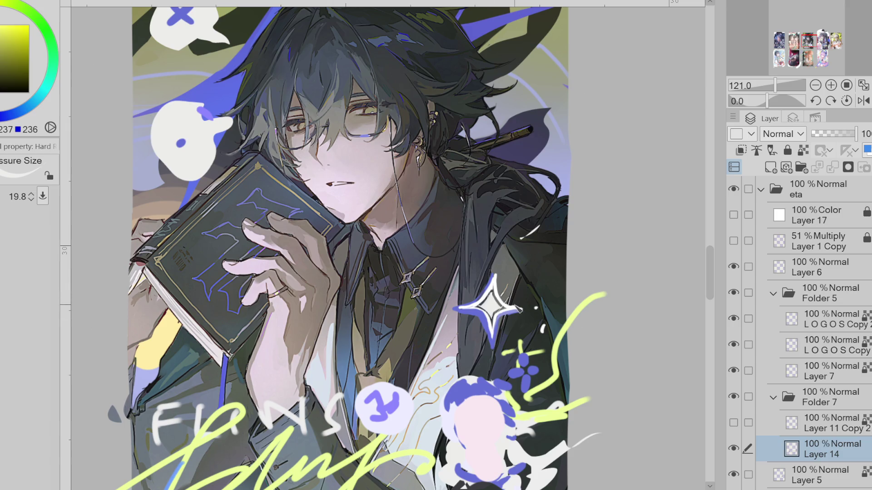
pyautogui.keyDown('alt'); pyautogui.click(499, 325); pyautogui.keyUp('alt')
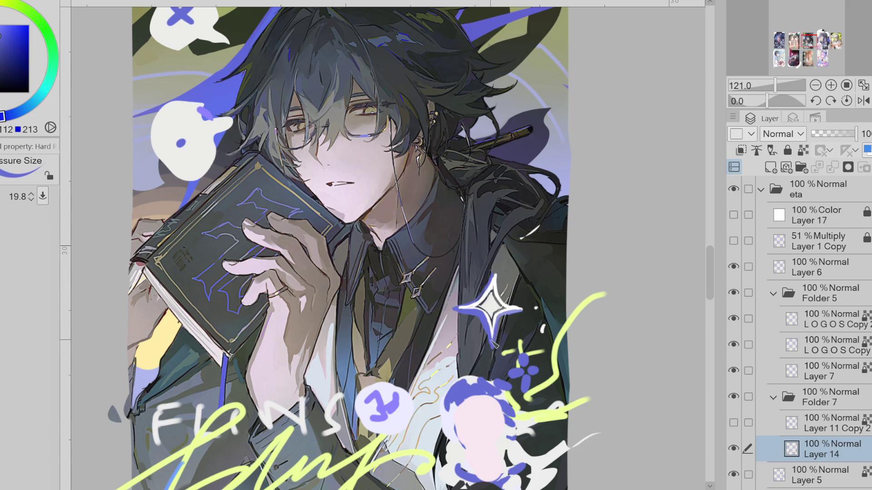
# Step: Pick up the sparkle's white and erase stray marks on the coat with an enlarged hard eraser
pyautogui.press('e')
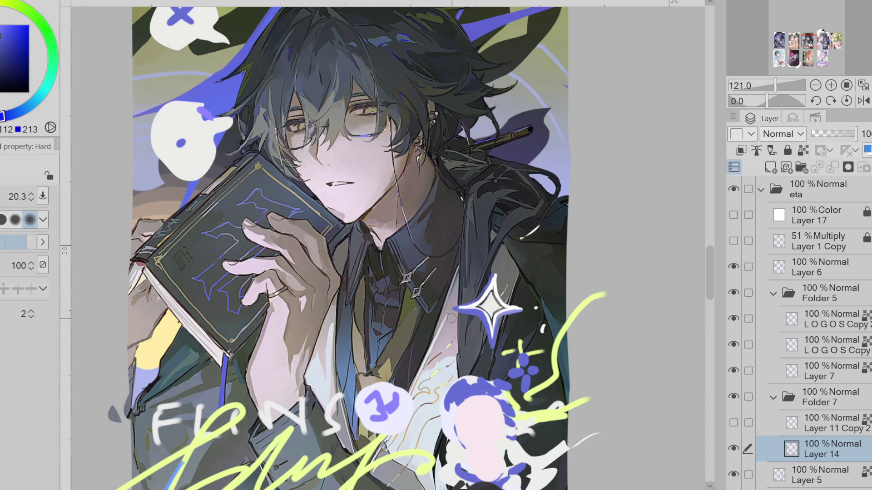
pyautogui.press('b')
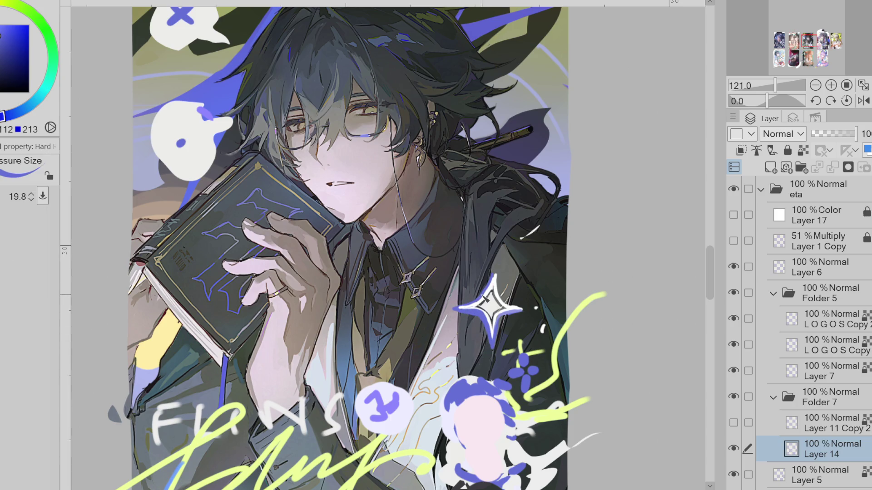
pyautogui.press('e')
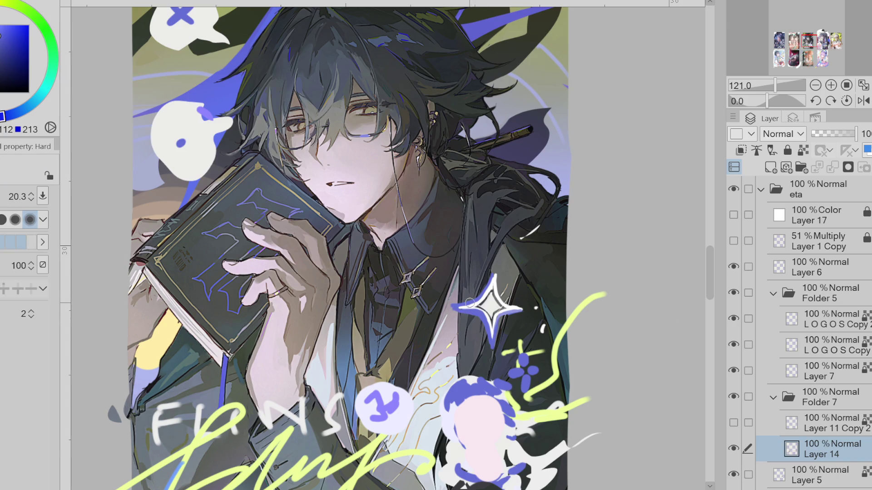
pyautogui.press('b')
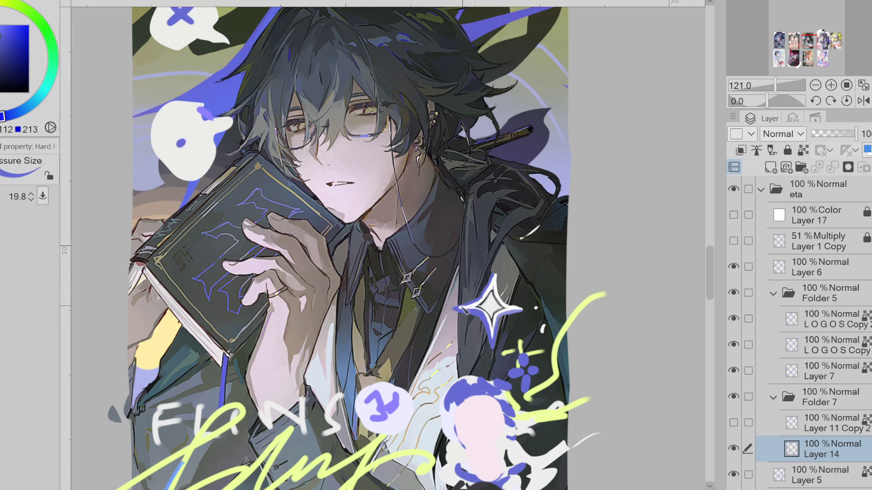
pyautogui.keyDown('alt'); pyautogui.click(490, 303); pyautogui.keyUp('alt')
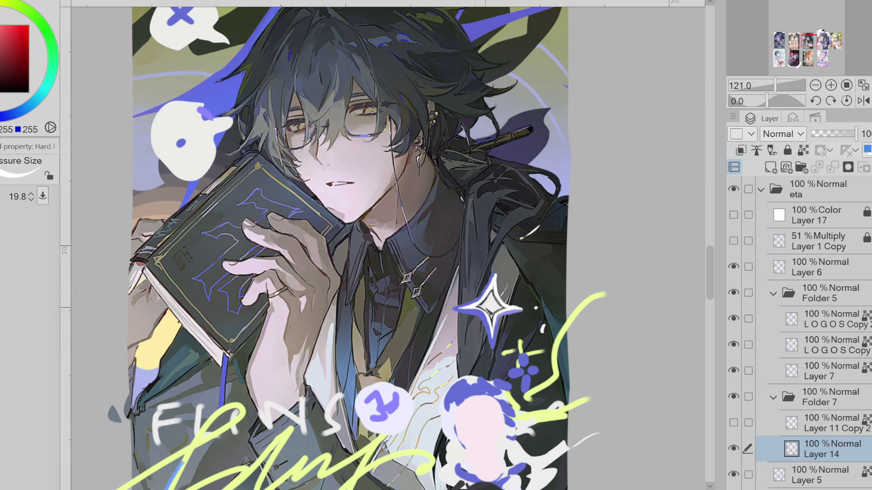
pyautogui.press('e')
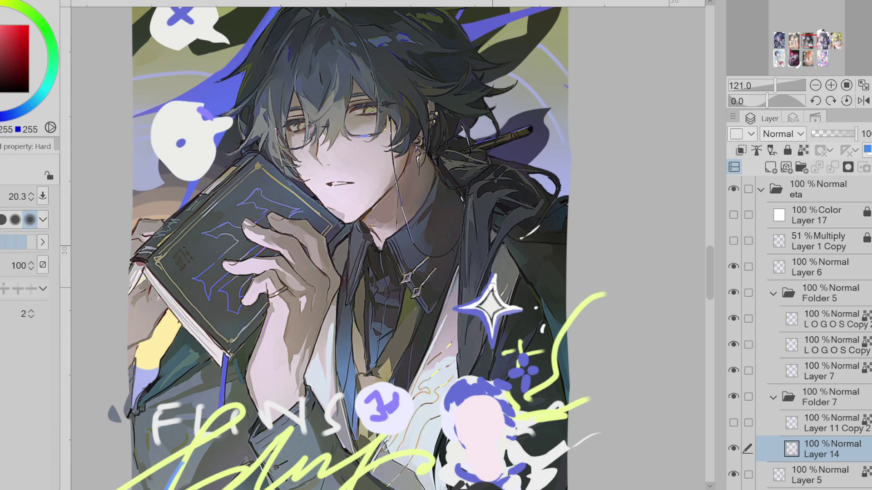
pyautogui.press('[')
pyautogui.press('[')
pyautogui.press('[')
pyautogui.press(']')
pyautogui.press(']')
pyautogui.press(']')
pyautogui.moveTo(552, 222); pyautogui.dragTo(541, 227)
# Step: Choose lasso fill, then dab white over the purple stroke end on the bubble
pyautogui.press('g')
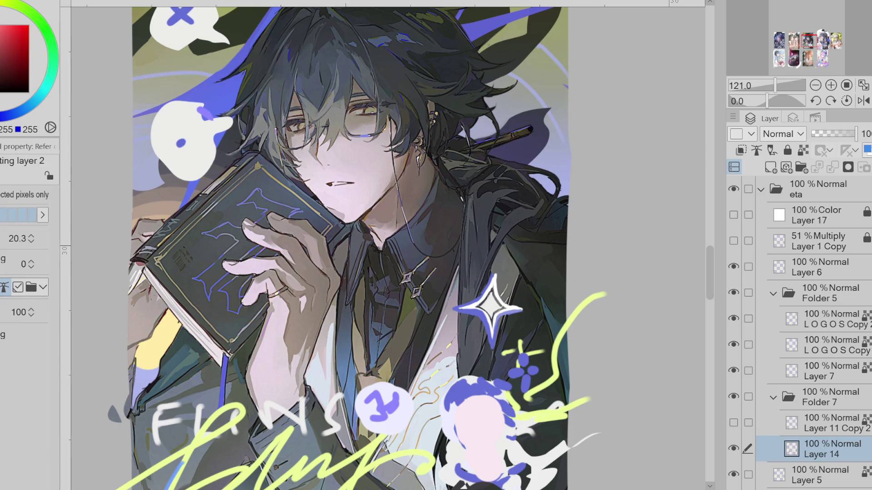
pyautogui.click(23, 337)
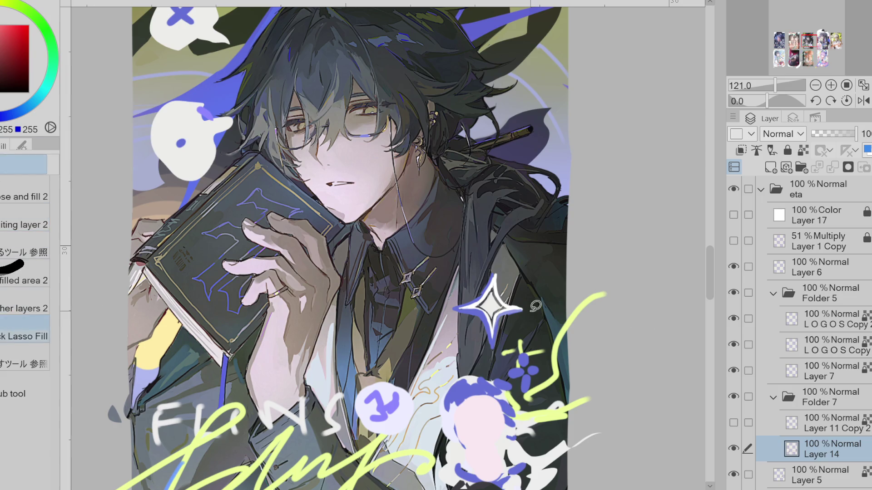
pyautogui.press('p')
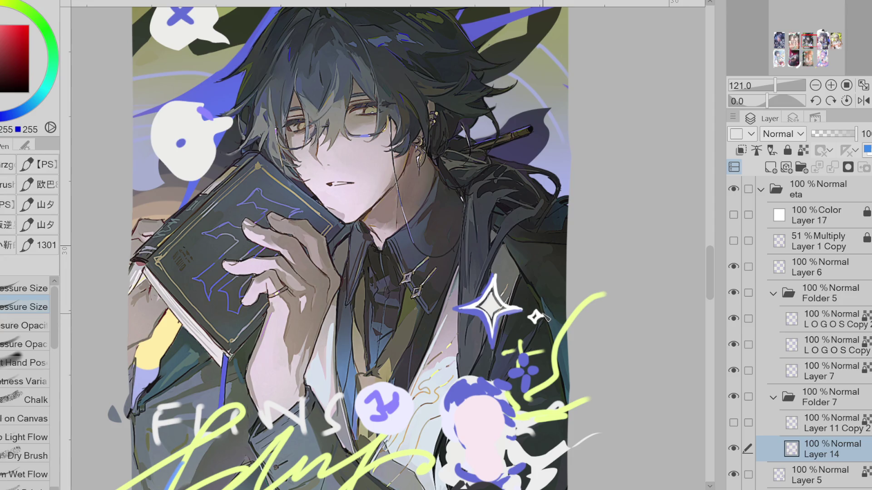
pyautogui.click(201, 118)
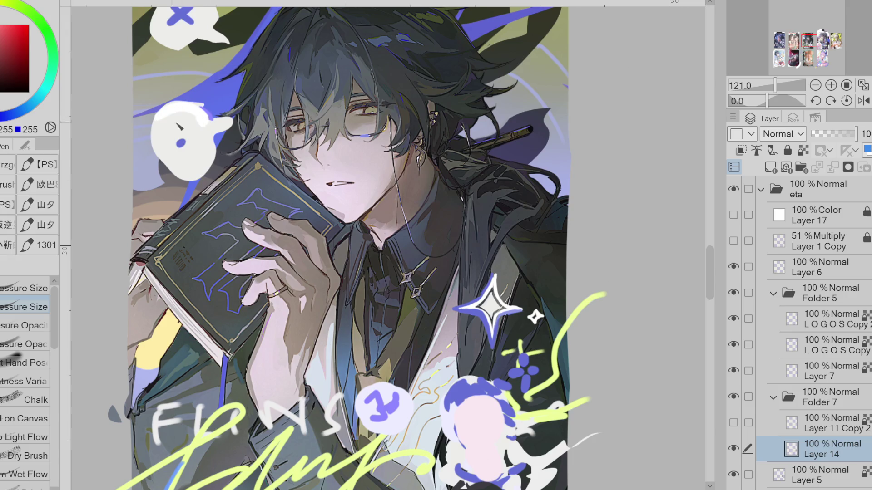
# Step: Cover the purple stroke in off-white and outline the bubble's left edge in blue
pyautogui.keyDown('alt'); pyautogui.click(179, 127); pyautogui.keyUp('alt')
pyautogui.moveTo(200, 113); pyautogui.dragTo(211, 126)
pyautogui.keyDown('alt'); pyautogui.click(214, 117); pyautogui.keyUp('alt')
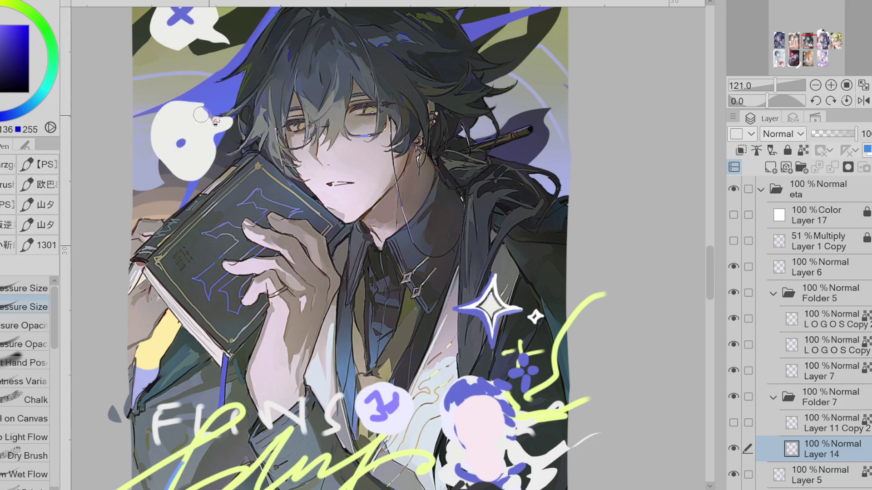
pyautogui.press('e')
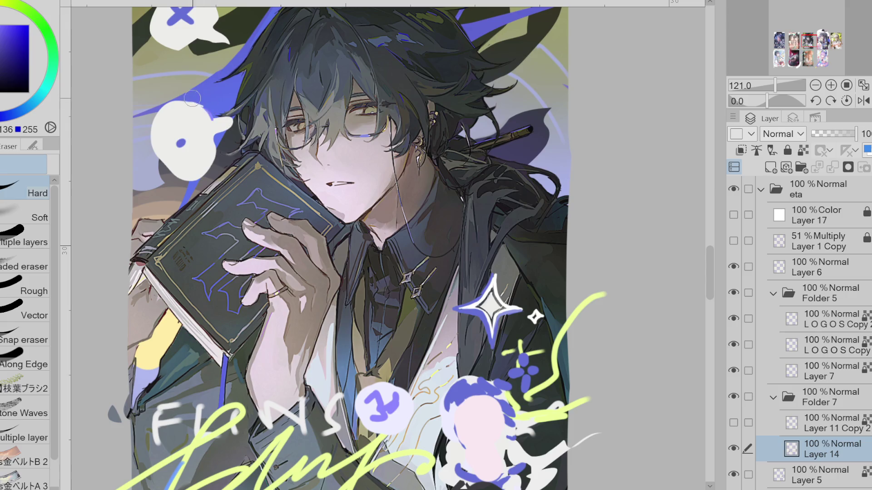
pyautogui.press('p')
pyautogui.moveTo(191, 103)
pyautogui.mouseDown()
pyautogui.moveTo(153, 134)
pyautogui.moveTo(165, 168)
pyautogui.moveTo(186, 182)
pyautogui.moveTo(219, 160)
pyautogui.mouseUp()
# Step: Outline the bubble's lower and right edges in blue, trimming with the eraser
pyautogui.press('e')
pyautogui.press('p')
pyautogui.moveTo(168, 172)
pyautogui.mouseDown()
pyautogui.moveTo(190, 182)
pyautogui.moveTo(220, 159)
pyautogui.moveTo(219, 136)
pyautogui.moveTo(231, 116)
pyautogui.moveTo(237, 120)
pyautogui.moveTo(193, 182)
pyautogui.moveTo(170, 155)
pyautogui.mouseUp()
pyautogui.press('e')
pyautogui.press('p')
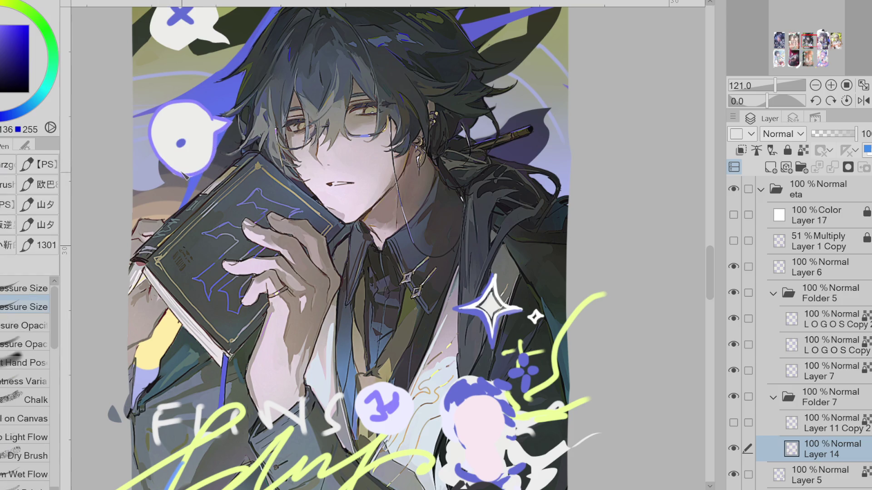
pyautogui.press('x')
pyautogui.press('x')
pyautogui.press('e')
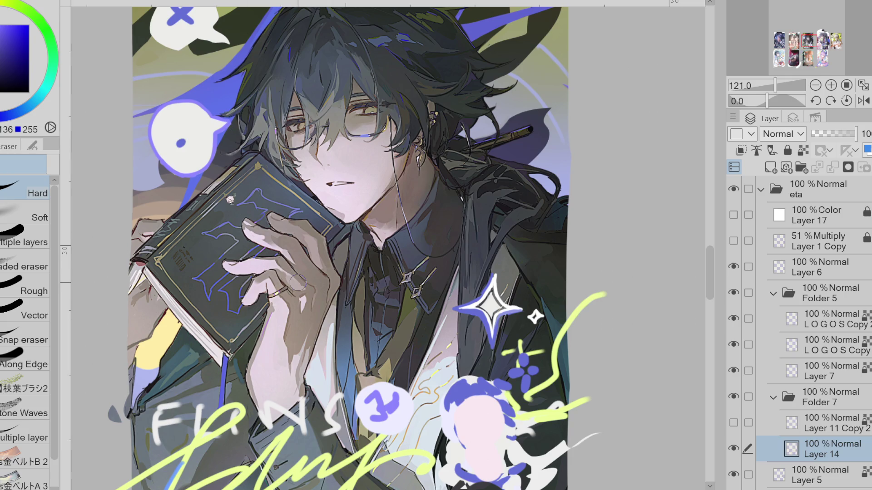
pyautogui.keyDown('alt'); pyautogui.click(182, 142); pyautogui.keyUp('alt')
pyautogui.press('p')
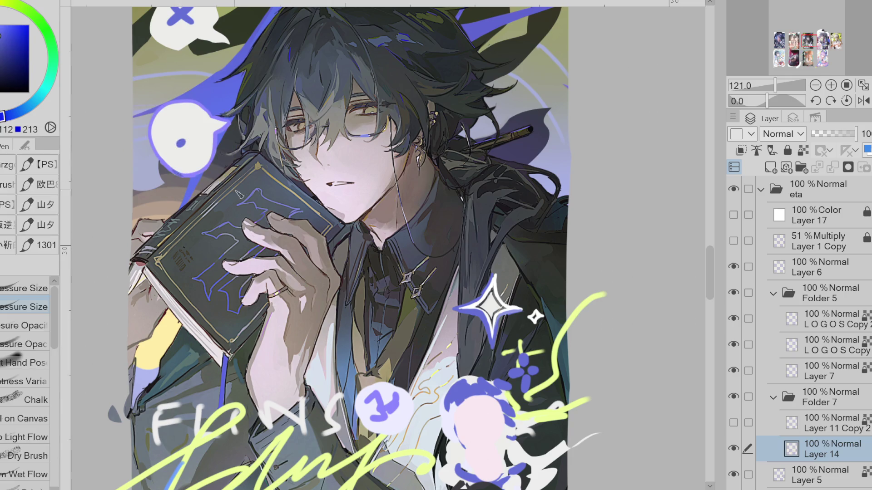
# Step: Outline the top speech bubble in blue
pyautogui.scroll(-3, 234, 191)
pyautogui.scroll(5, 272, 190)
pyautogui.moveTo(274, 189)
pyautogui.mouseDown()
pyautogui.moveTo(220, 136)
pyautogui.moveTo(192, 209)
pyautogui.moveTo(284, 212)
pyautogui.moveTo(271, 191)
pyautogui.mouseUp()
pyautogui.press('e')
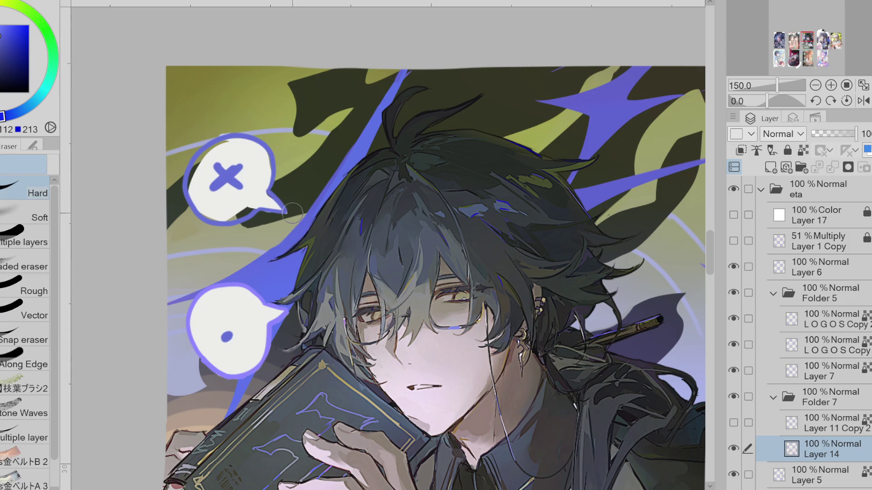
# Step: Move Layer 11 beneath Layer 14 in the layer stack
pyautogui.click(822, 475)
pyautogui.moveTo(816, 461)
pyautogui.mouseDown()
pyautogui.moveTo(833, 459)
pyautogui.moveTo(837, 485)
pyautogui.mouseUp()
pyautogui.press('p')
pyautogui.keyDown('alt'); pyautogui.click(256, 164); pyautogui.keyUp('alt')
# Step: Fill the gap under the X bubble with white and select Layer 14
pyautogui.moveTo(216, 214); pyautogui.dragTo(231, 215)
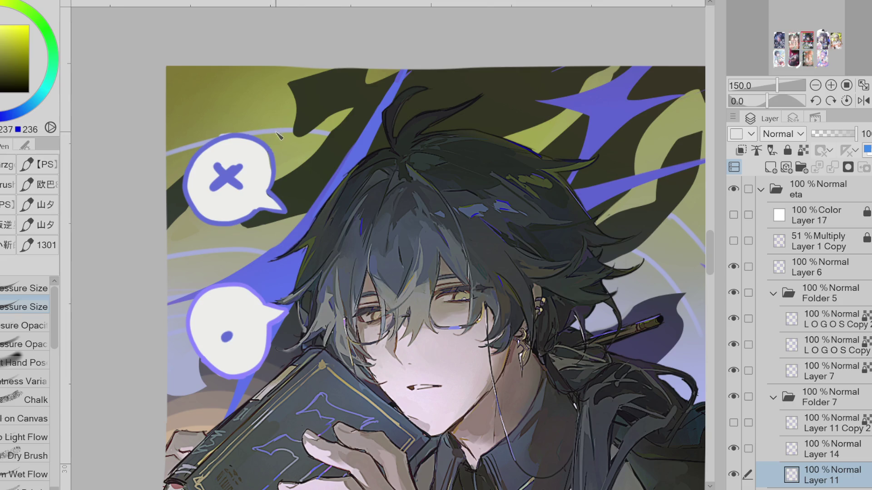
pyautogui.scroll(-1, 280, 135)
pyautogui.click(821, 449)
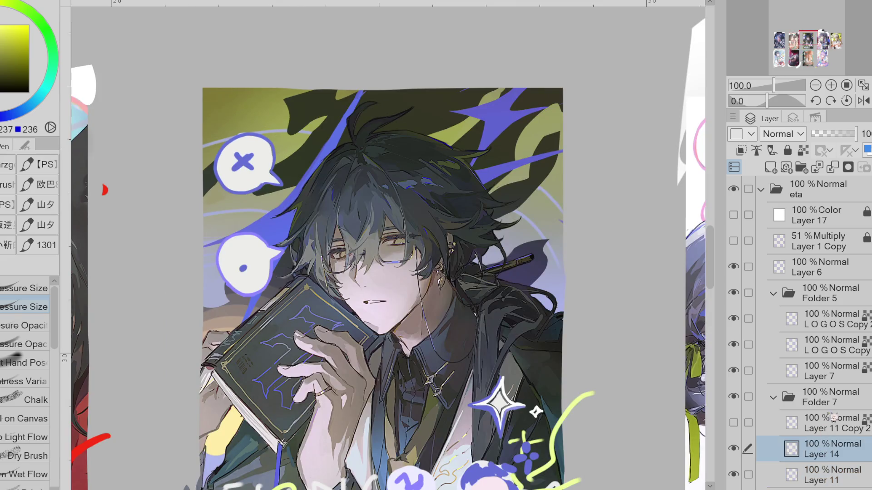
# Step: Merge Layer 14 down into Layer 11 with Merge with Layer Below
pyautogui.click(839, 172)
pyautogui.moveTo(713, 269); pyautogui.dragTo(714, 284)
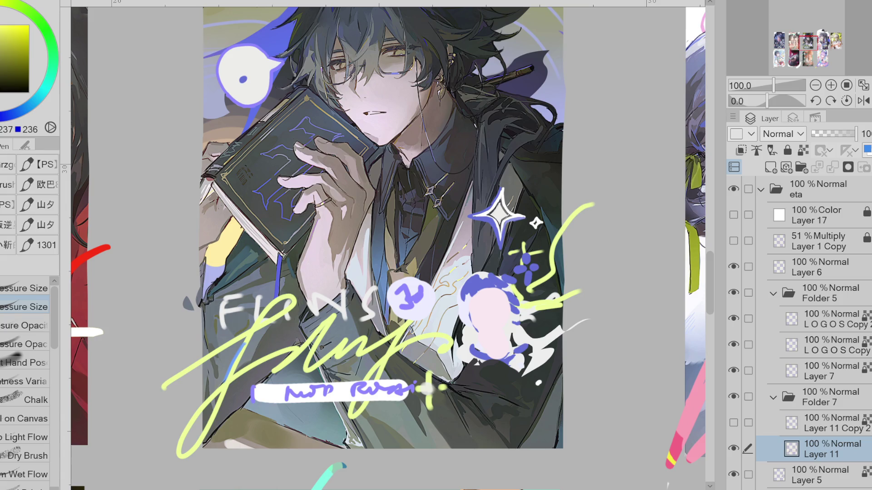
pyautogui.scroll(-3, 359, 128)
pyautogui.scroll(2, 359, 127)
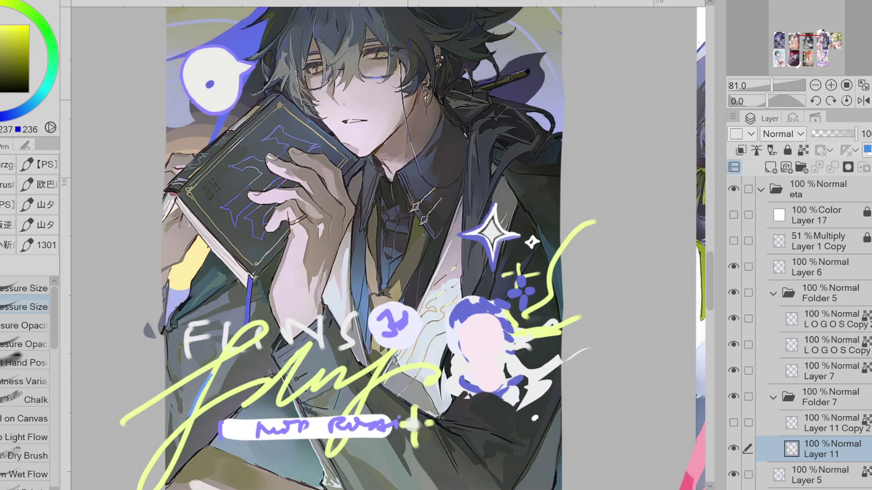
pyautogui.scroll(-2, 358, 127)
pyautogui.scroll(1, 358, 182)
pyautogui.scroll(-2, 358, 182)
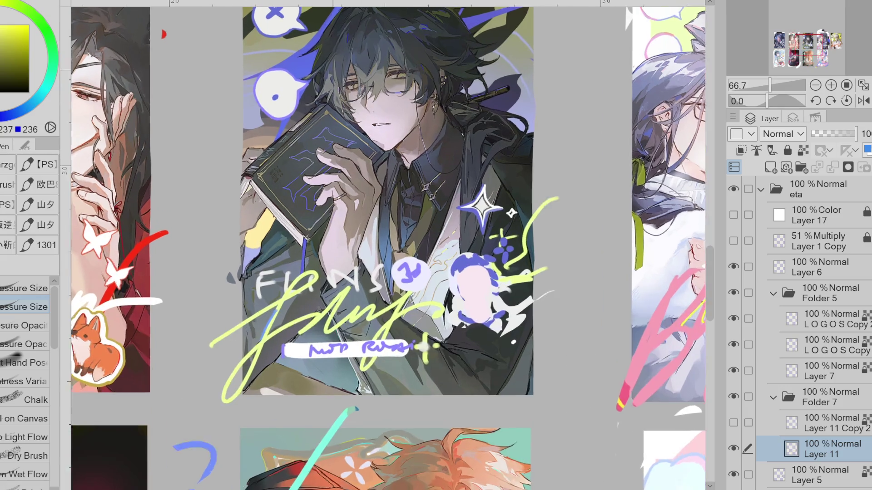
pyautogui.scroll(3, 282, 41)
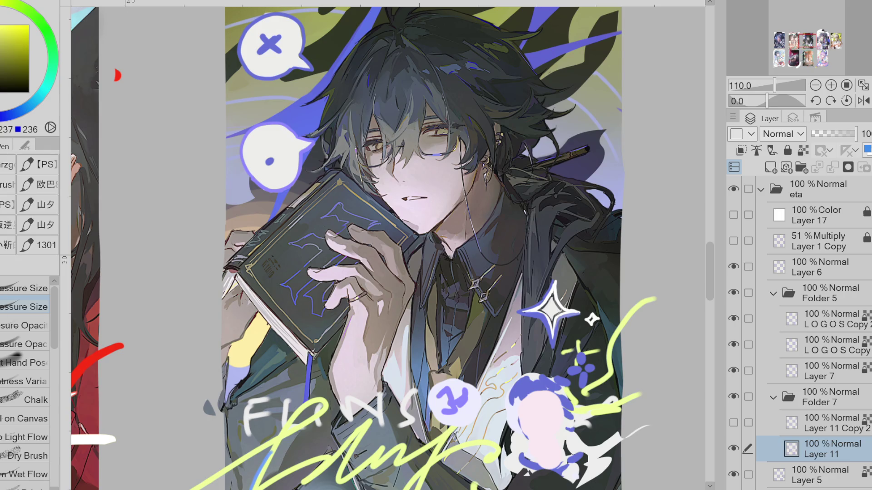
# Step: Erase the lower bubble's blue dot and redraw it with blue sampled from the upper bubble
pyautogui.click(733, 449)
pyautogui.click(733, 449)
pyautogui.press('e')
pyautogui.moveTo(264, 157); pyautogui.dragTo(276, 166)
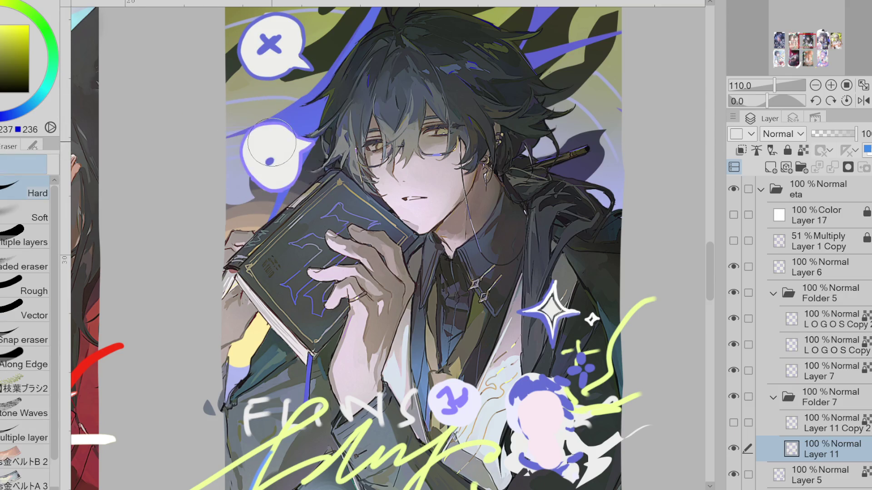
pyautogui.press('p')
pyautogui.keyDown('alt'); pyautogui.click(287, 93); pyautogui.keyUp('alt')
pyautogui.click(271, 154)
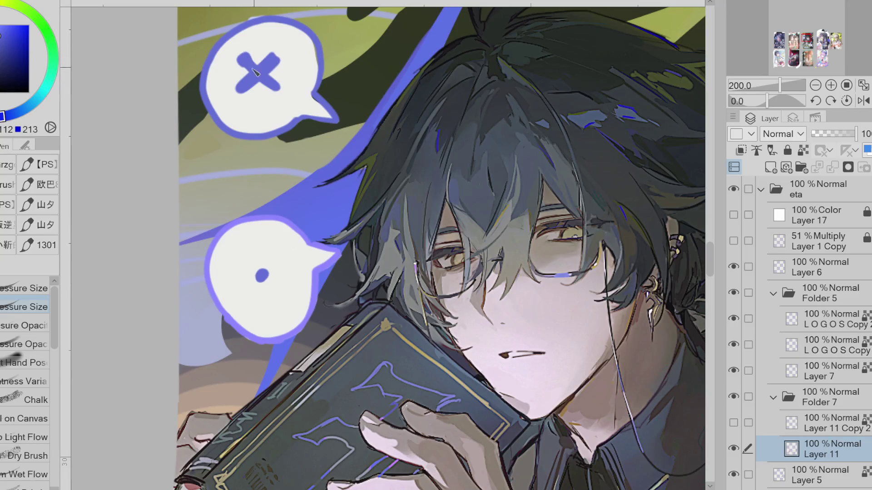
pyautogui.scroll(-5, 292, 78)
pyautogui.scroll(2, 294, 68)
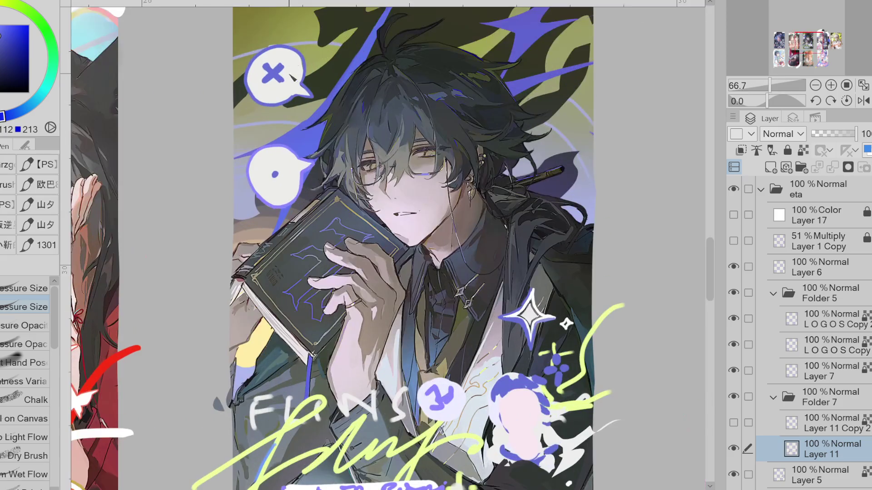
pyautogui.scroll(-3, 411, 200)
pyautogui.scroll(4, 443, 261)
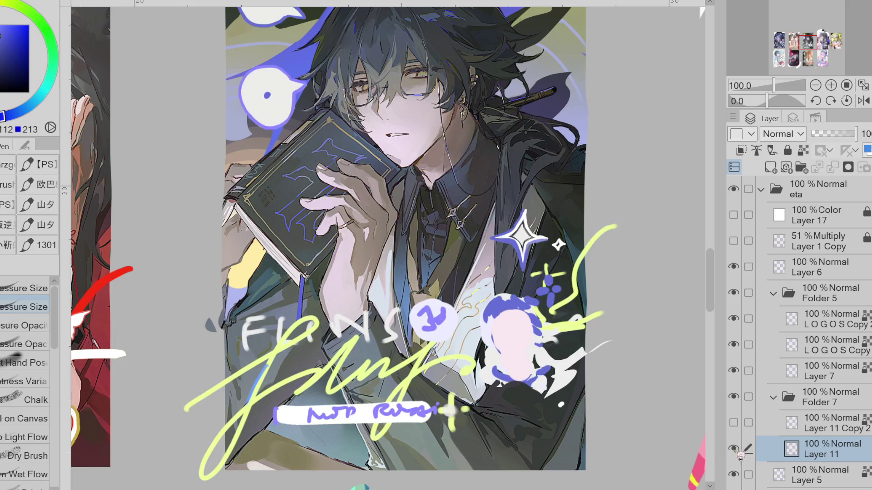
# Step: Erase the old blue flower sparkle beside the star, with yellow-green picked as the drawing colour
pyautogui.scroll(1, 550, 278)
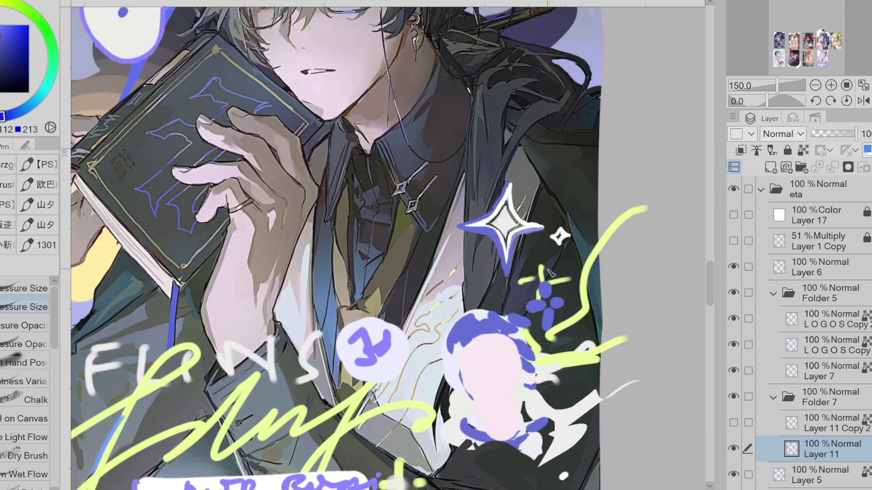
pyautogui.keyDown('alt'); pyautogui.click(546, 268); pyautogui.keyUp('alt')
pyautogui.scroll(-1, 590, 267)
pyautogui.press('e')
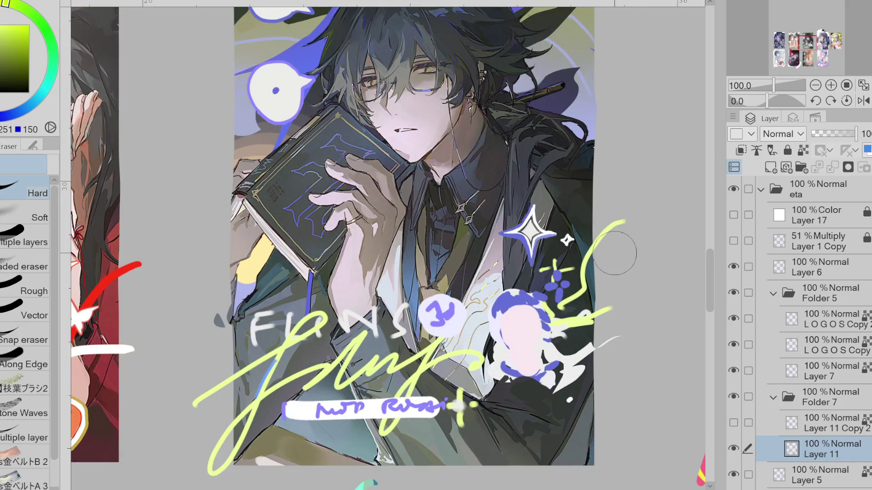
pyautogui.scroll(-1, 593, 248)
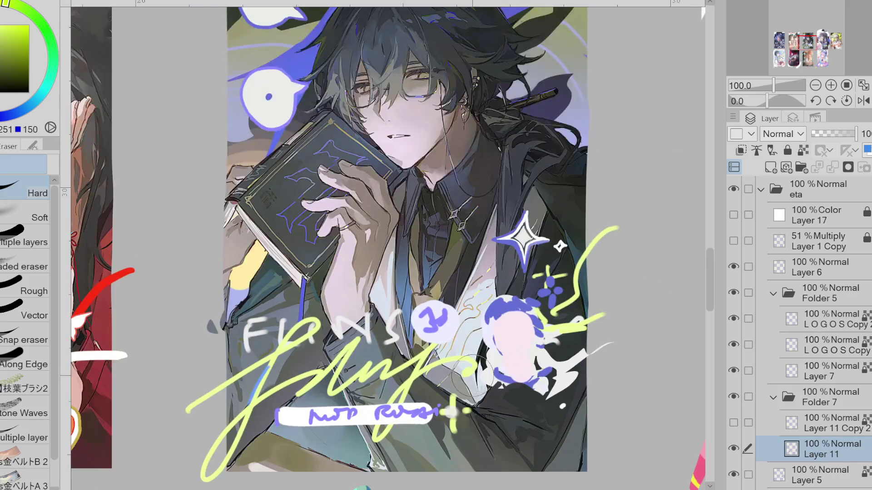
pyautogui.scroll(2, 540, 297)
pyautogui.keyDown('alt'); pyautogui.click(501, 338); pyautogui.keyUp('alt')
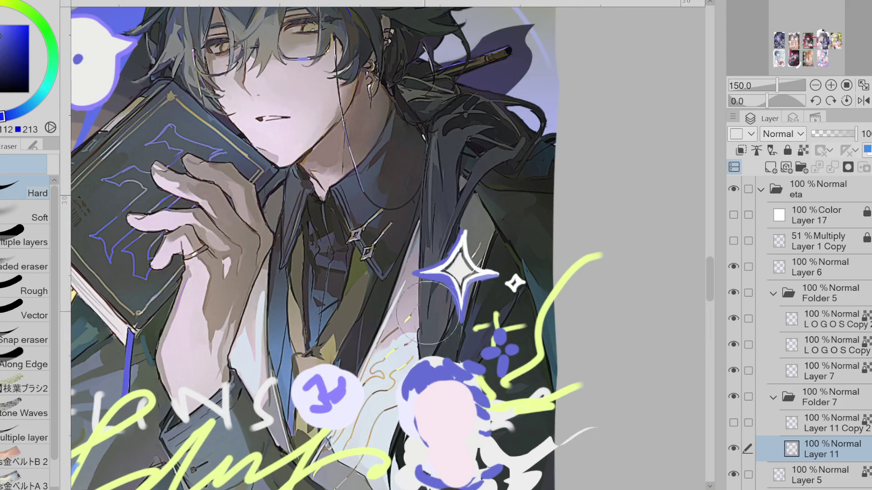
pyautogui.keyDown('alt'); pyautogui.click(498, 316); pyautogui.keyUp('alt')
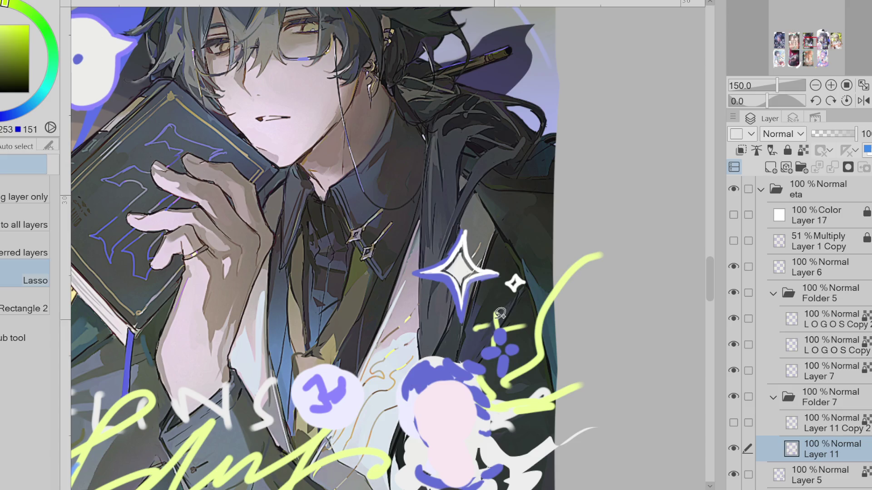
pyautogui.keyDown('alt'); pyautogui.click(499, 312); pyautogui.keyUp('alt')
pyautogui.moveTo(499, 314); pyautogui.dragTo(499, 354)
# Step: Draw a yellow-green sparkle cross below the star with blue accents, trimming the swirl's lower end
pyautogui.press('p')
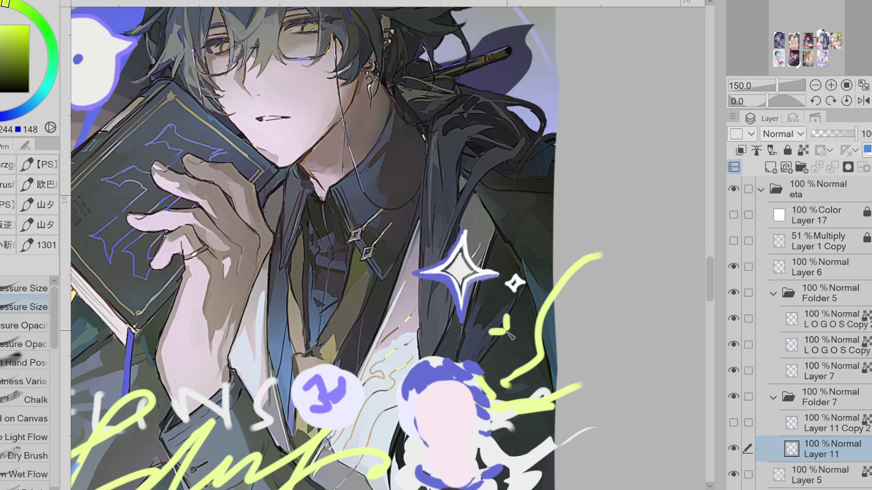
pyautogui.moveTo(497, 305)
pyautogui.mouseDown()
pyautogui.moveTo(497, 348)
pyautogui.moveTo(514, 335)
pyautogui.moveTo(501, 337)
pyautogui.mouseUp()
pyautogui.hotkey('ctrl', 'z')
pyautogui.keyDown('alt'); pyautogui.click(461, 313); pyautogui.keyUp('alt')
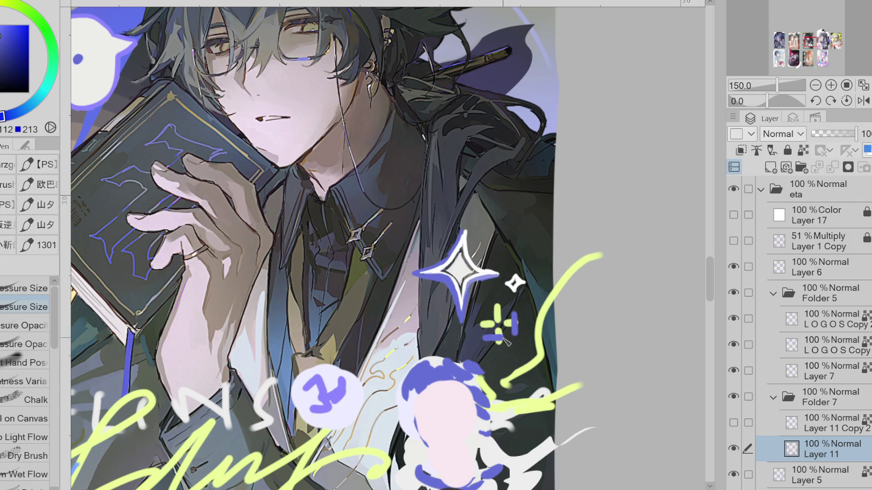
pyautogui.hotkey('ctrl', 'z')
pyautogui.moveTo(514, 309)
pyautogui.mouseDown()
pyautogui.moveTo(503, 338)
pyautogui.moveTo(516, 363)
pyautogui.moveTo(547, 337)
pyautogui.mouseUp()
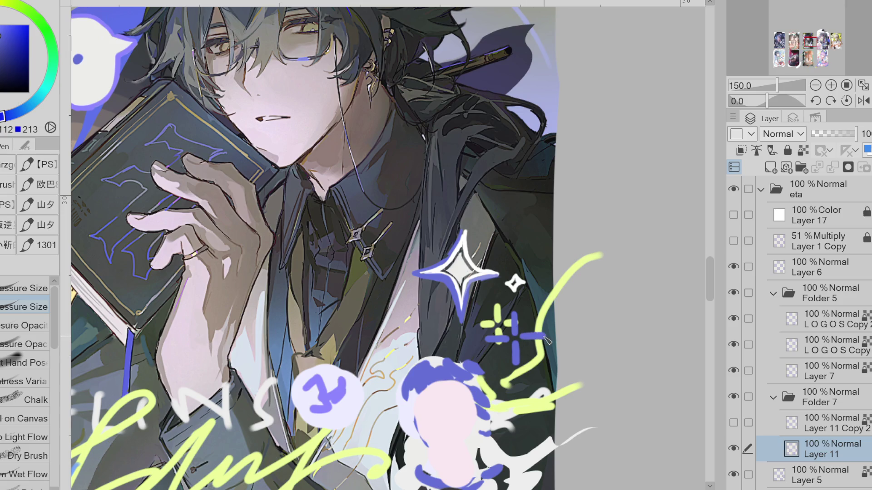
pyautogui.press('e')
pyautogui.moveTo(504, 384); pyautogui.dragTo(522, 370)
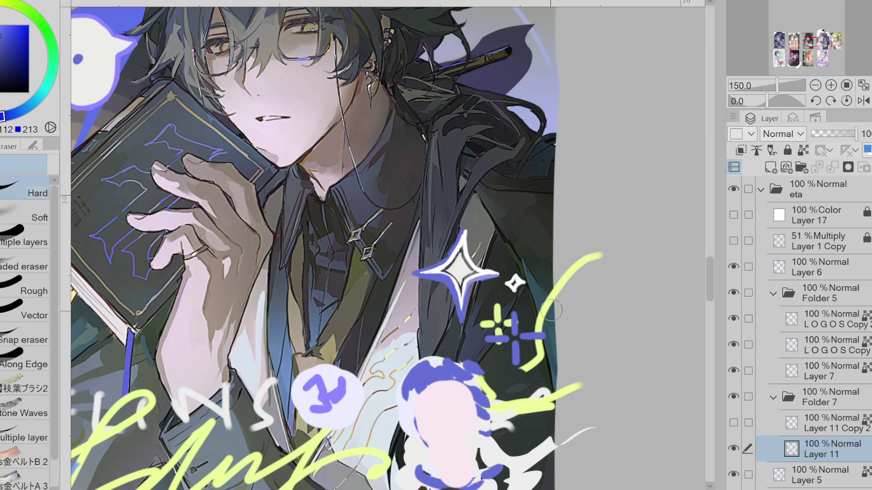
# Step: Erase the purple numbered '3' bubble and switch to the pen in violet for the new circle
pyautogui.scroll(-2, 538, 359)
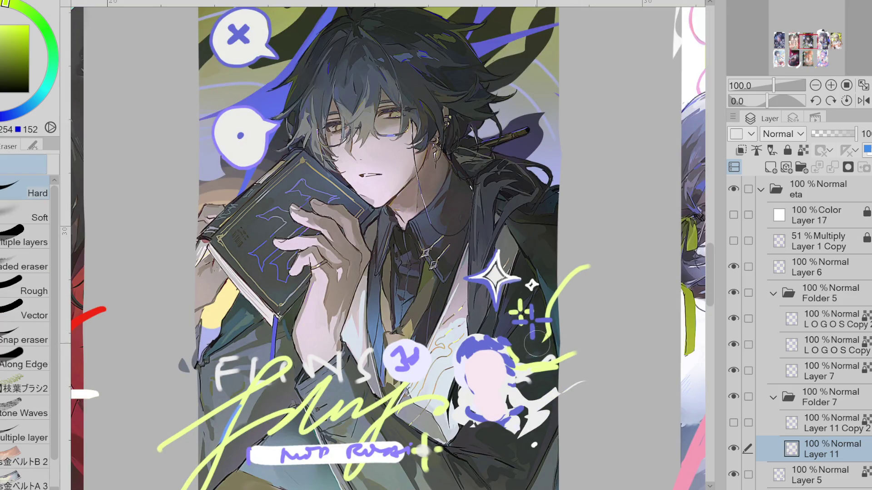
pyautogui.press('p')
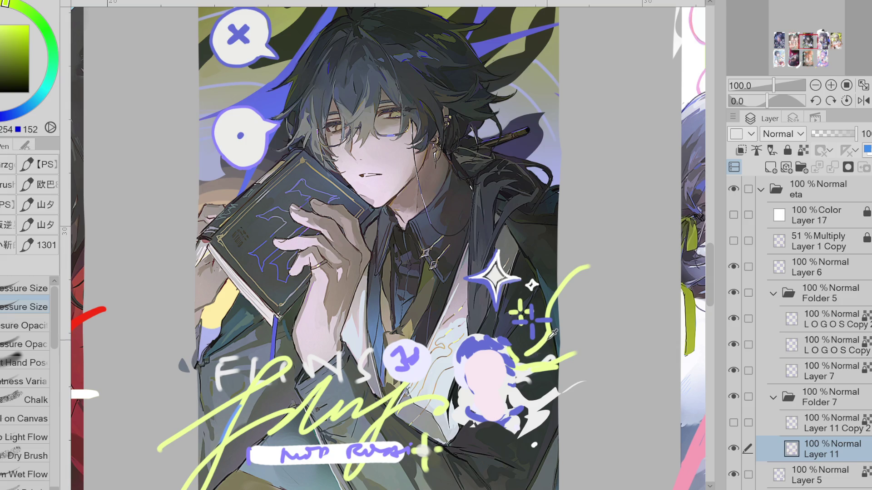
pyautogui.press('e')
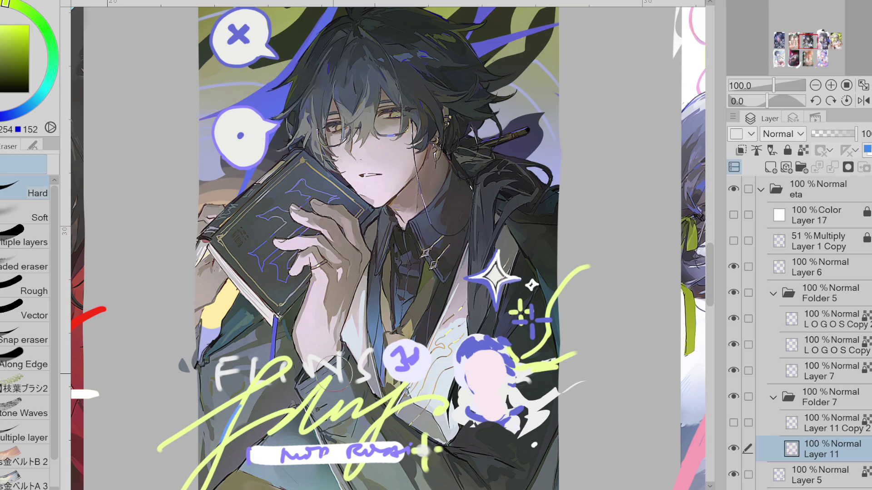
pyautogui.keyDown('alt'); pyautogui.click(402, 356); pyautogui.keyUp('alt')
pyautogui.moveTo(402, 356)
pyautogui.mouseDown()
pyautogui.moveTo(409, 359)
pyautogui.moveTo(401, 371)
pyautogui.moveTo(411, 356)
pyautogui.mouseUp()
pyautogui.press('p')
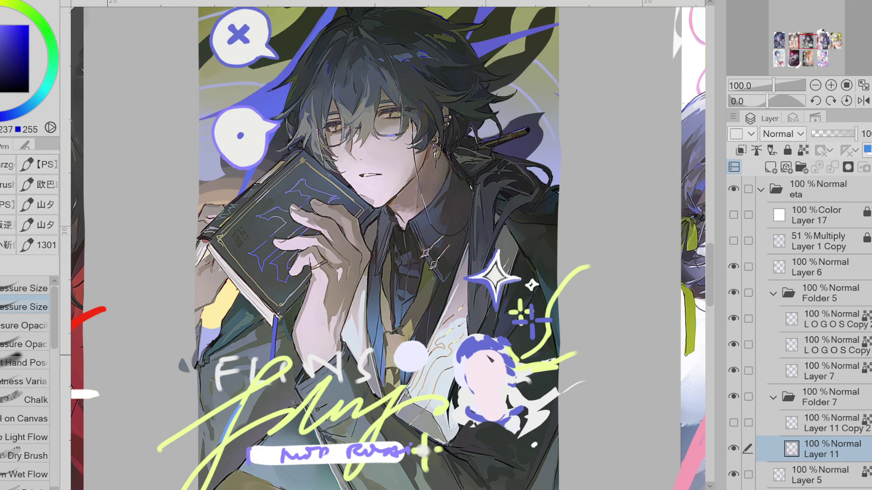
pyautogui.scroll(1, 424, 356)
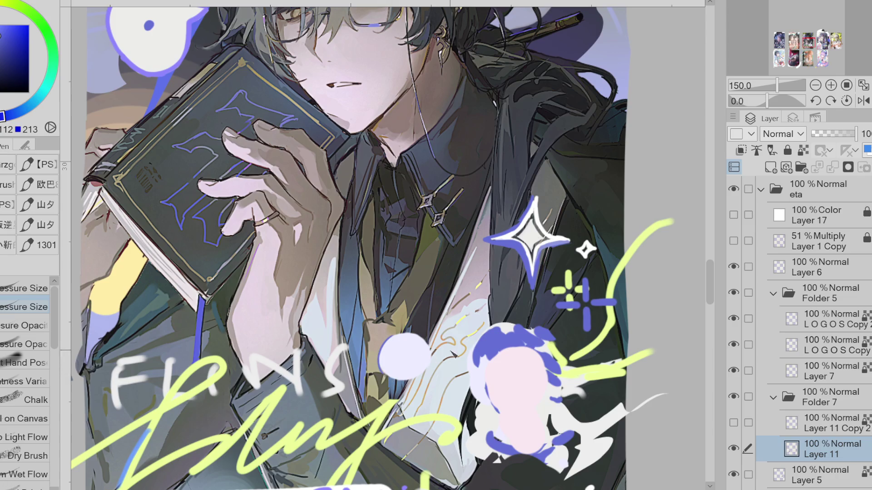
pyautogui.scroll(5, 449, 358)
pyautogui.moveTo(2, 116); pyautogui.dragTo(3, 19)
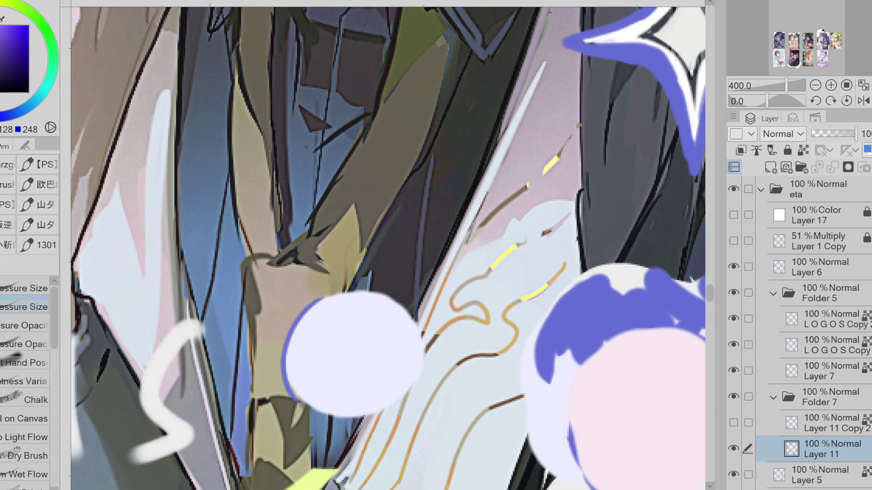
# Step: Lasso-fill the first violet blades of the emblem inside the lavender circle
pyautogui.press('g')
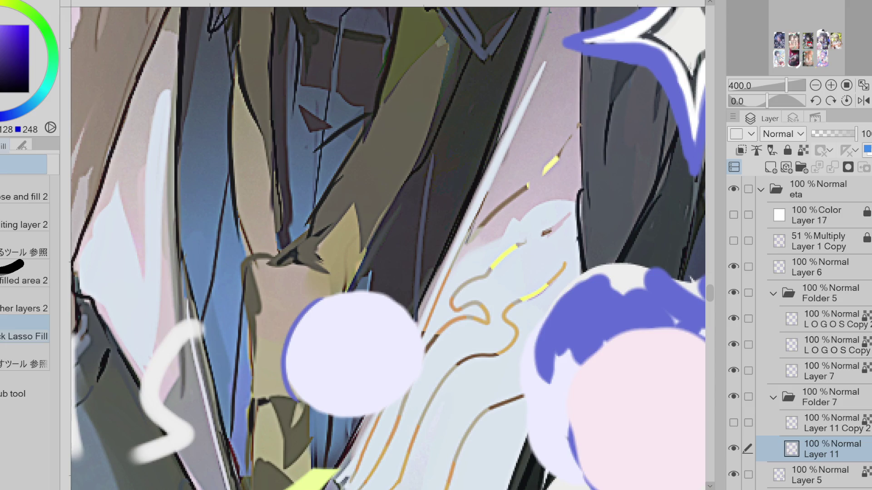
pyautogui.moveTo(354, 356)
pyautogui.mouseDown()
pyautogui.moveTo(353, 327)
pyautogui.moveTo(336, 341)
pyautogui.moveTo(351, 350)
pyautogui.moveTo(359, 347)
pyautogui.moveTo(345, 326)
pyautogui.moveTo(327, 334)
pyautogui.moveTo(346, 315)
pyautogui.moveTo(324, 317)
pyautogui.moveTo(317, 340)
pyautogui.moveTo(346, 340)
pyautogui.moveTo(354, 355)
pyautogui.mouseUp()
pyautogui.hotkey('ctrl', 'z')
pyautogui.hotkey('ctrl', 'z')
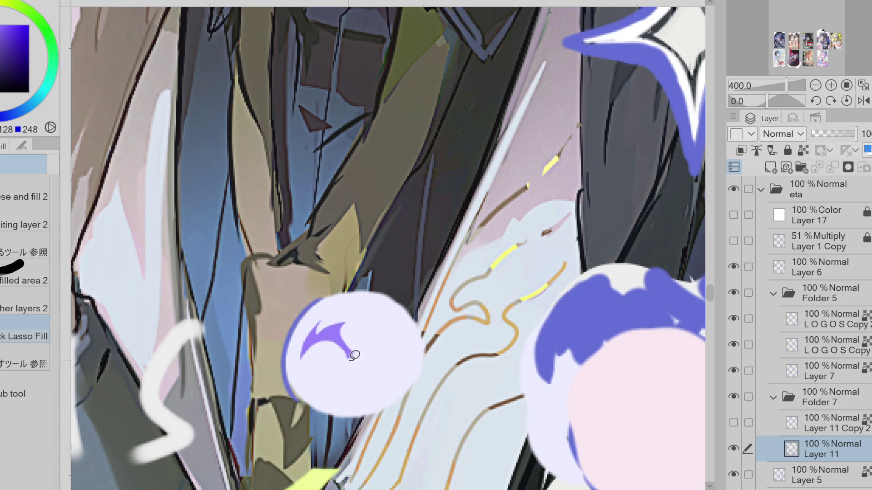
pyautogui.moveTo(349, 359)
pyautogui.mouseDown()
pyautogui.moveTo(327, 373)
pyautogui.moveTo(345, 395)
pyautogui.moveTo(386, 398)
pyautogui.moveTo(352, 354)
pyautogui.mouseUp()
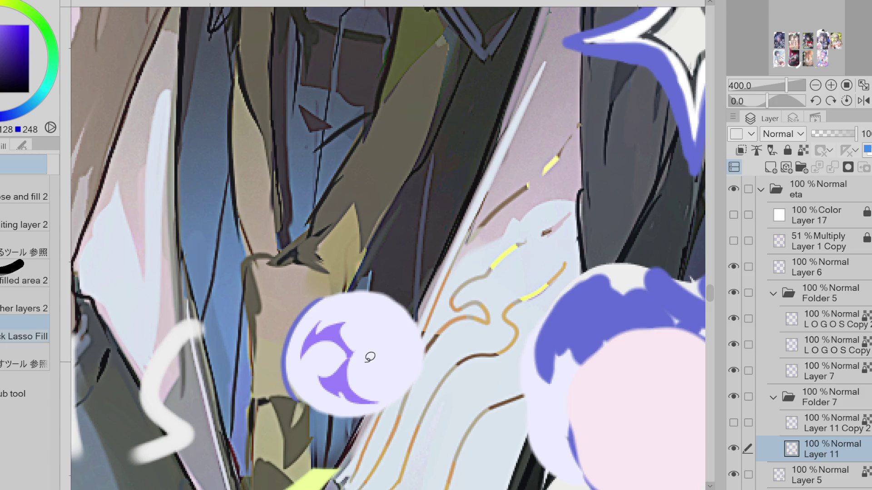
pyautogui.moveTo(369, 357)
pyautogui.mouseDown()
pyautogui.moveTo(359, 350)
pyautogui.moveTo(372, 365)
pyautogui.moveTo(393, 345)
pyautogui.moveTo(376, 315)
pyautogui.moveTo(381, 356)
pyautogui.moveTo(383, 345)
pyautogui.moveTo(375, 364)
pyautogui.moveTo(402, 349)
pyautogui.moveTo(380, 320)
pyautogui.moveTo(385, 335)
pyautogui.moveTo(387, 317)
pyautogui.mouseUp()
pyautogui.hotkey('ctrl', 'z')
pyautogui.hotkey('ctrl', 'z')
pyautogui.hotkey('ctrl', 'z')
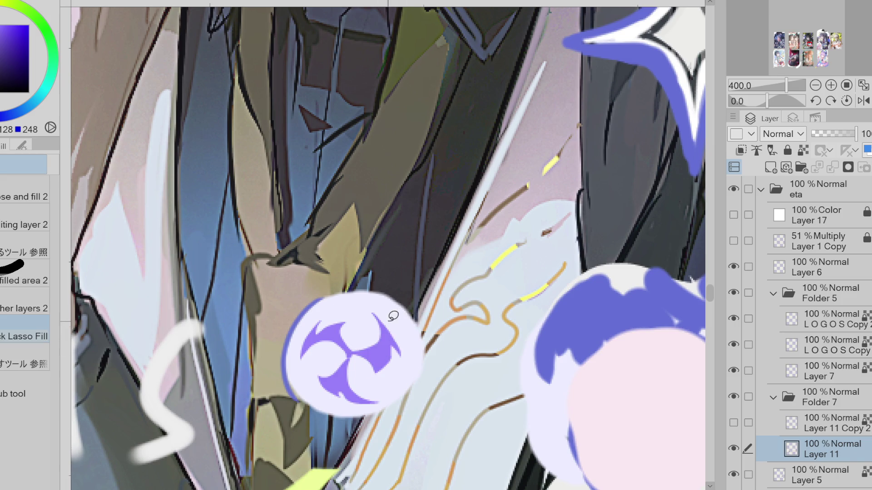
pyautogui.keyDown('alt'); pyautogui.click(394, 334); pyautogui.keyUp('alt')
pyautogui.moveTo(351, 352); pyautogui.dragTo(357, 317)
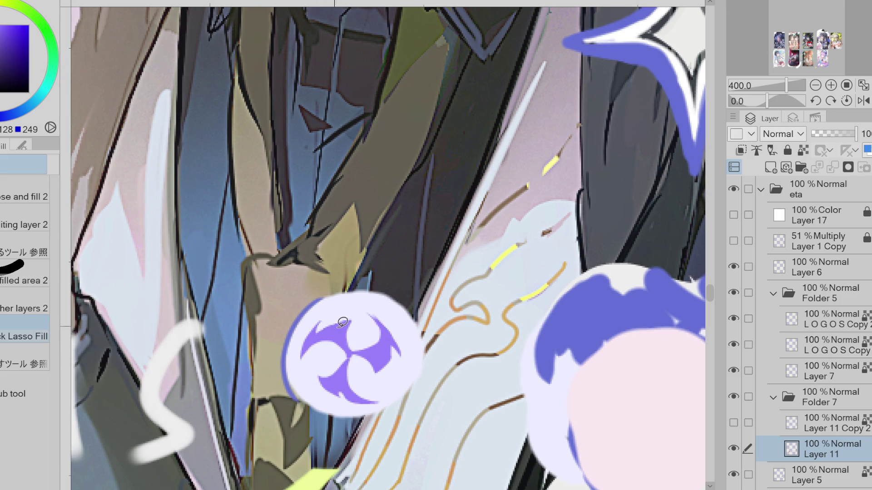
pyautogui.moveTo(323, 320); pyautogui.dragTo(320, 336)
# Step: Shape the emblem's lower violet blade, trimming its edges with light lavender
pyautogui.keyDown('alt'); pyautogui.click(398, 350); pyautogui.keyUp('alt')
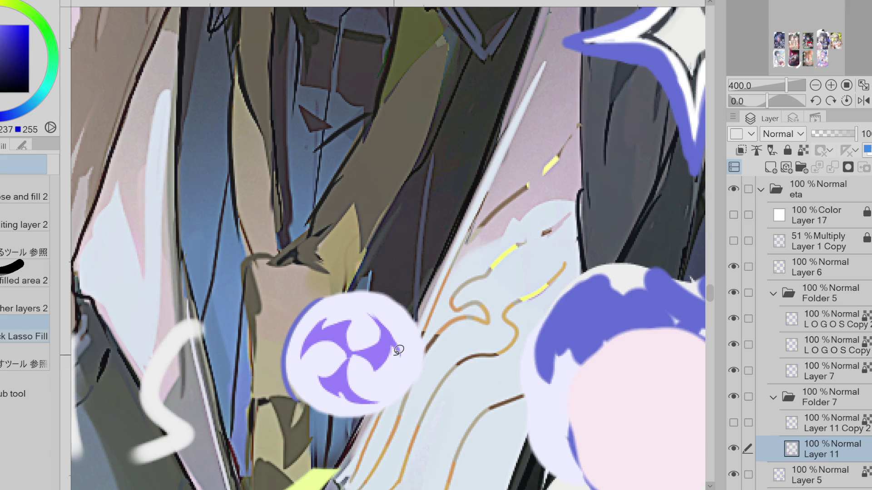
pyautogui.keyDown('alt'); pyautogui.click(343, 370); pyautogui.keyUp('alt')
pyautogui.moveTo(344, 371)
pyautogui.mouseDown()
pyautogui.moveTo(323, 373)
pyautogui.moveTo(336, 390)
pyautogui.moveTo(348, 368)
pyautogui.moveTo(326, 386)
pyautogui.moveTo(367, 400)
pyautogui.moveTo(334, 376)
pyautogui.moveTo(338, 394)
pyautogui.moveTo(407, 380)
pyautogui.moveTo(364, 399)
pyautogui.mouseUp()
pyautogui.keyDown('alt'); pyautogui.click(349, 394); pyautogui.keyUp('alt')
pyautogui.keyDown('alt'); pyautogui.click(349, 382); pyautogui.keyUp('alt')
pyautogui.keyDown('alt'); pyautogui.click(352, 385); pyautogui.keyUp('alt')
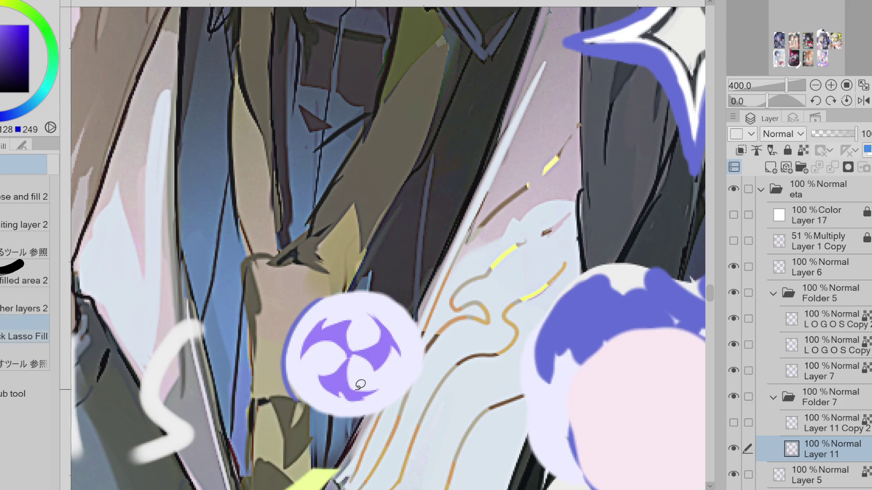
pyautogui.keyDown('alt'); pyautogui.click(345, 382); pyautogui.keyUp('alt')
pyautogui.moveTo(345, 381); pyautogui.dragTo(346, 347)
pyautogui.moveTo(332, 382)
pyautogui.mouseDown()
pyautogui.moveTo(391, 371)
pyautogui.moveTo(362, 385)
pyautogui.moveTo(377, 401)
pyautogui.moveTo(340, 385)
pyautogui.moveTo(377, 389)
pyautogui.moveTo(326, 381)
pyautogui.moveTo(352, 394)
pyautogui.moveTo(395, 368)
pyautogui.mouseUp()
pyautogui.keyDown('alt'); pyautogui.click(344, 383); pyautogui.keyUp('alt')
pyautogui.keyDown('alt'); pyautogui.click(351, 393); pyautogui.keyUp('alt')
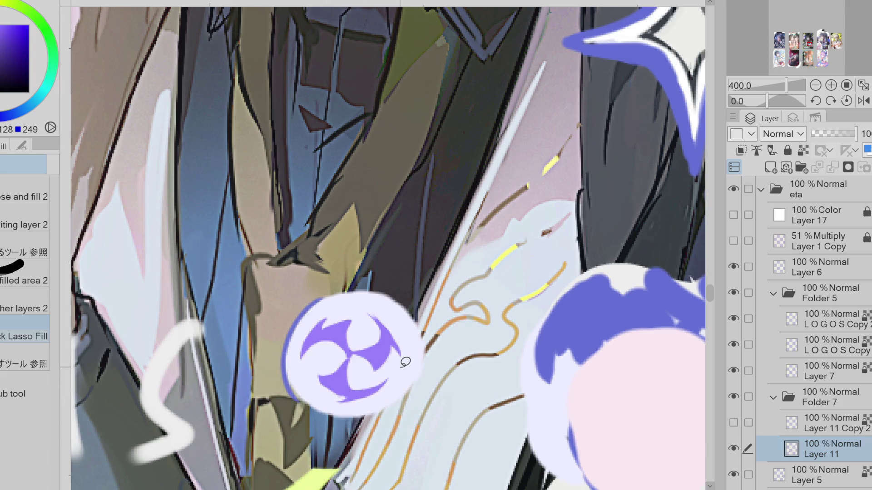
pyautogui.hotkey('ctrl', 'z')
pyautogui.hotkey('ctrl', 'y')
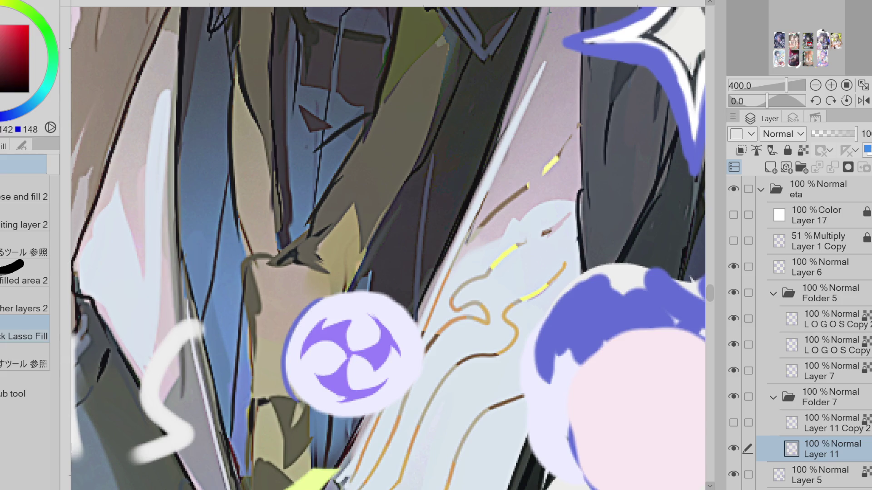
# Step: Firm up the top edge of the emblem circle with a purple pen stroke
pyautogui.press('b')
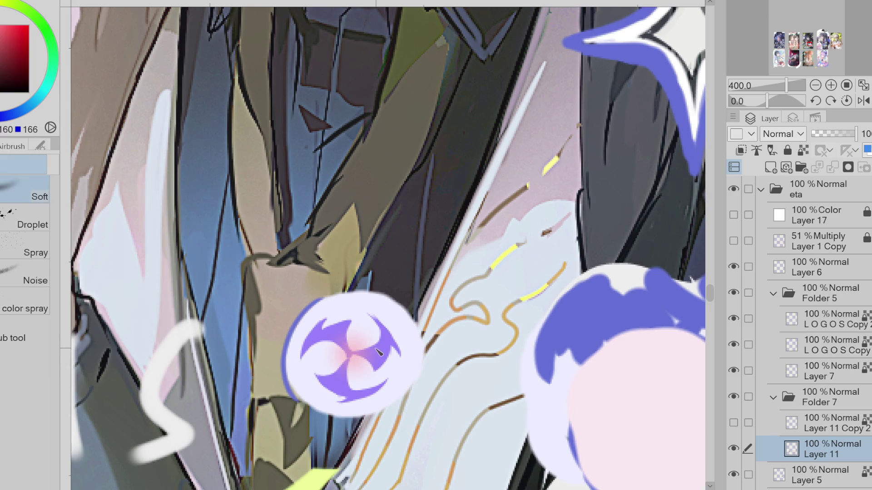
pyautogui.keyDown('alt'); pyautogui.click(386, 343); pyautogui.keyUp('alt')
pyautogui.press('p')
pyautogui.moveTo(347, 290); pyautogui.dragTo(320, 299)
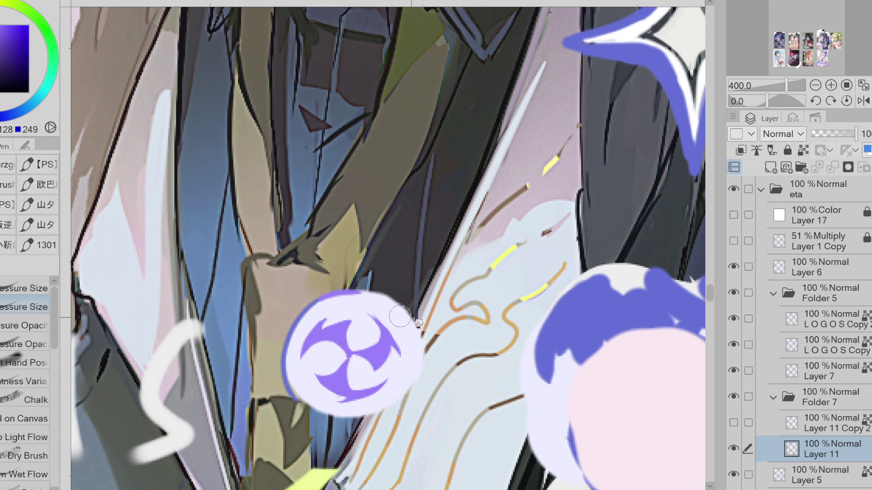
pyautogui.keyDown('alt'); pyautogui.click(294, 393); pyautogui.keyUp('alt')
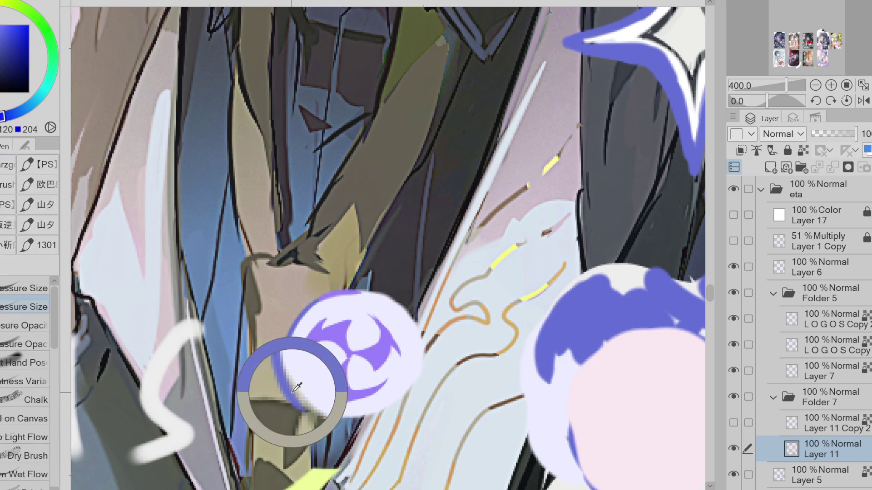
# Step: Lasso-select the lime lettering, violet emblem and chibi doodle on the lower card
pyautogui.scroll(-5, 294, 411)
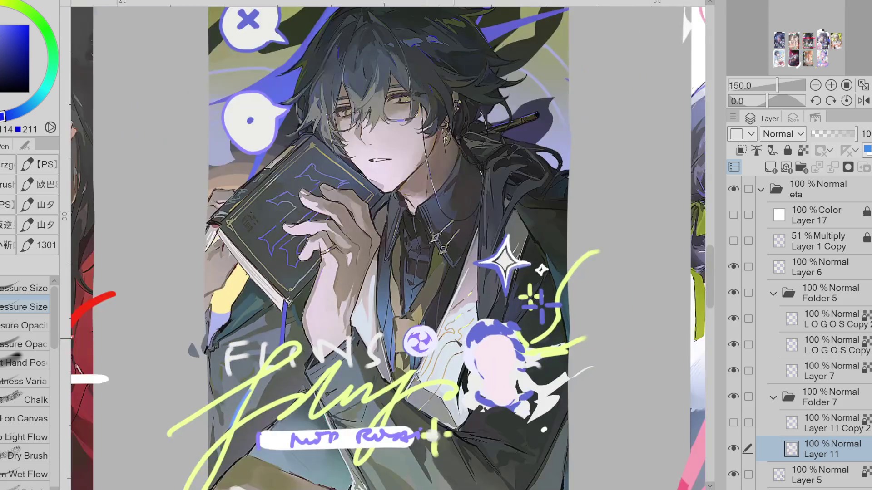
pyautogui.scroll(3, 294, 411)
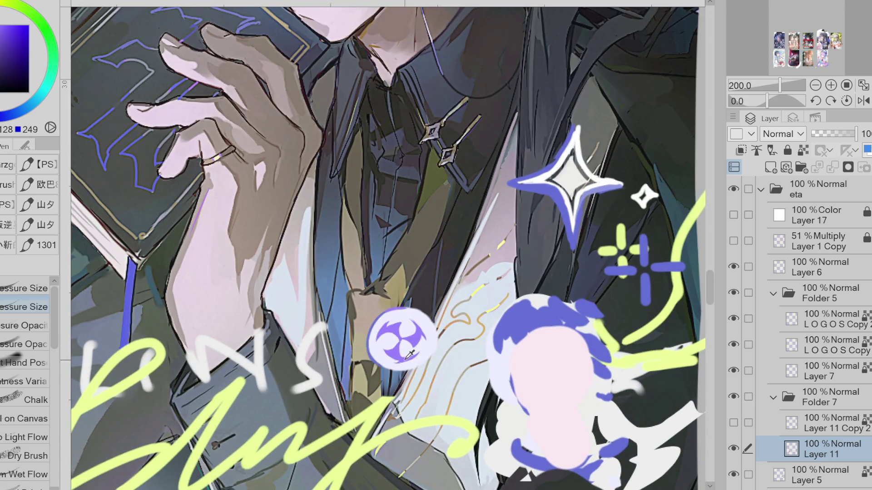
pyautogui.press('e')
pyautogui.press('[')
pyautogui.press('[')
pyautogui.press('[')
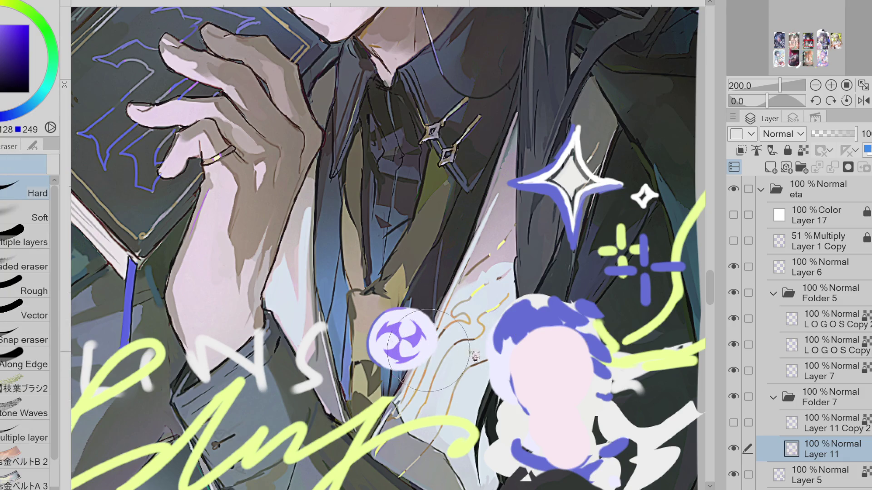
pyautogui.press('p')
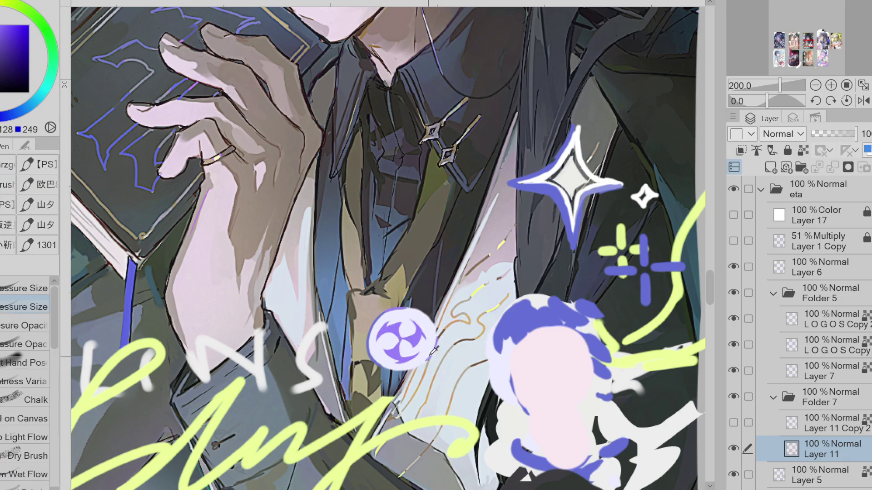
pyautogui.keyDown('alt'); pyautogui.click(459, 418); pyautogui.keyUp('alt')
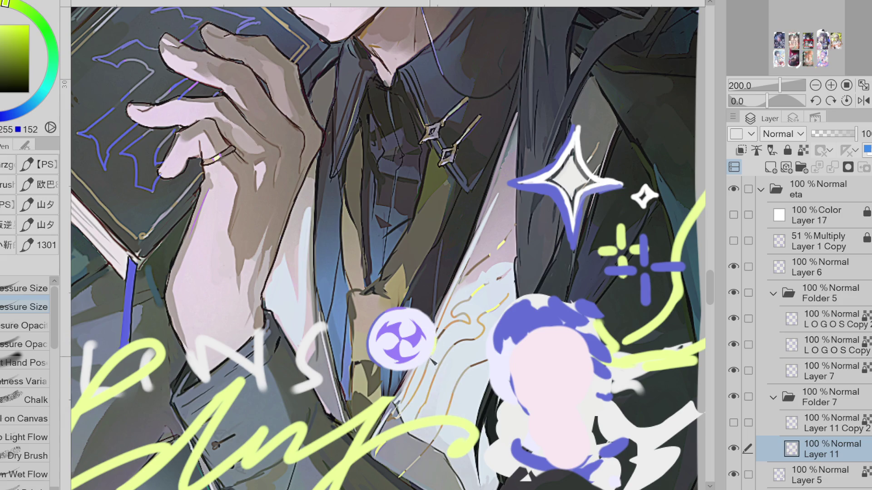
pyautogui.scroll(2, 354, 386)
pyautogui.scroll(-4, 293, 389)
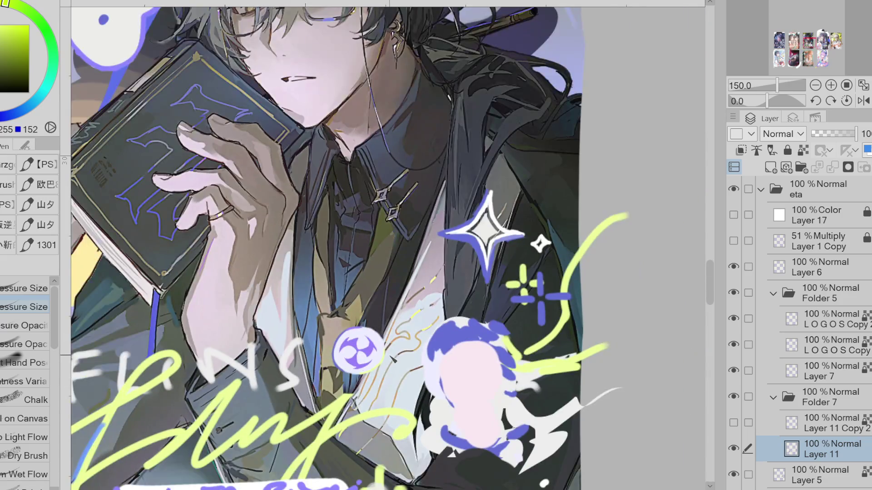
pyautogui.press('e')
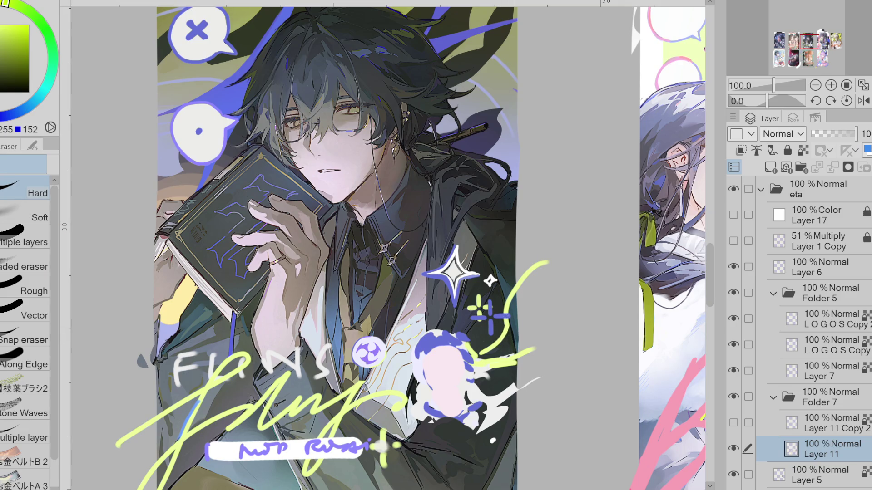
pyautogui.press('m')
pyautogui.moveTo(338, 333)
pyautogui.mouseDown()
pyautogui.moveTo(93, 431)
pyautogui.moveTo(136, 454)
pyautogui.moveTo(545, 410)
pyautogui.moveTo(123, 311)
pyautogui.moveTo(314, 263)
pyautogui.moveTo(354, 309)
pyautogui.moveTo(466, 258)
pyautogui.moveTo(494, 286)
pyautogui.moveTo(560, 287)
pyautogui.moveTo(392, 393)
pyautogui.moveTo(395, 386)
pyautogui.mouseUp()
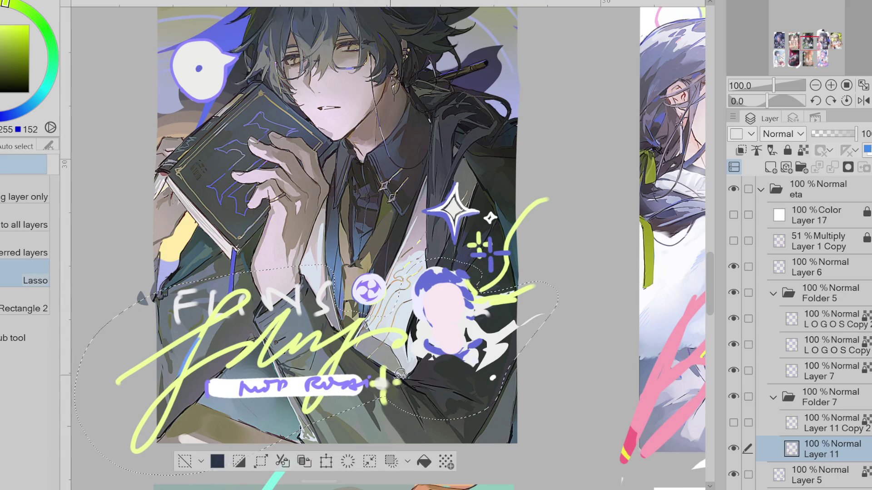
# Step: Copy the selection to Layer 11 Copy, hide it, and lock Layer 11's transparent pixels
pyautogui.click(304, 461)
pyautogui.click(734, 448)
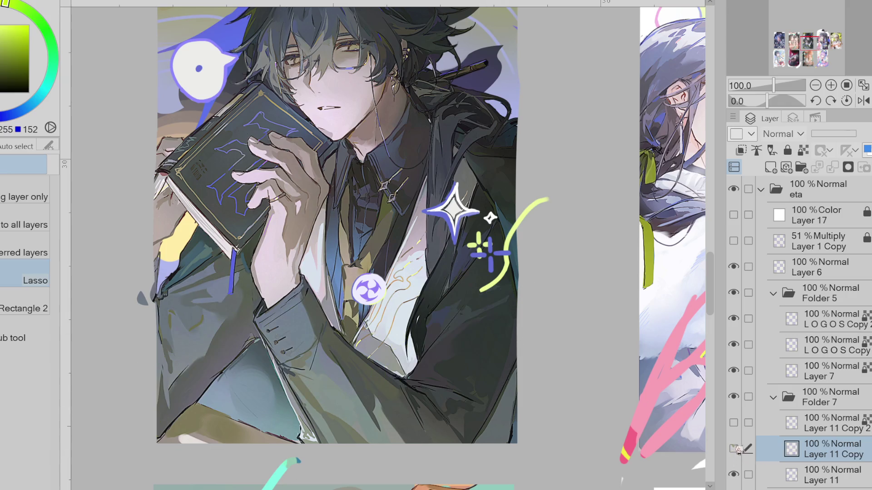
pyautogui.hotkey('ctrl', '-')
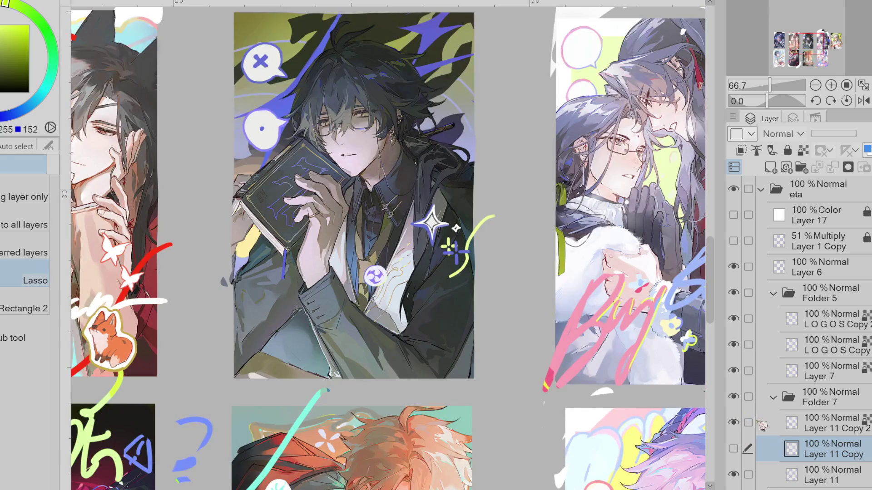
pyautogui.click(767, 474)
pyautogui.click(803, 150)
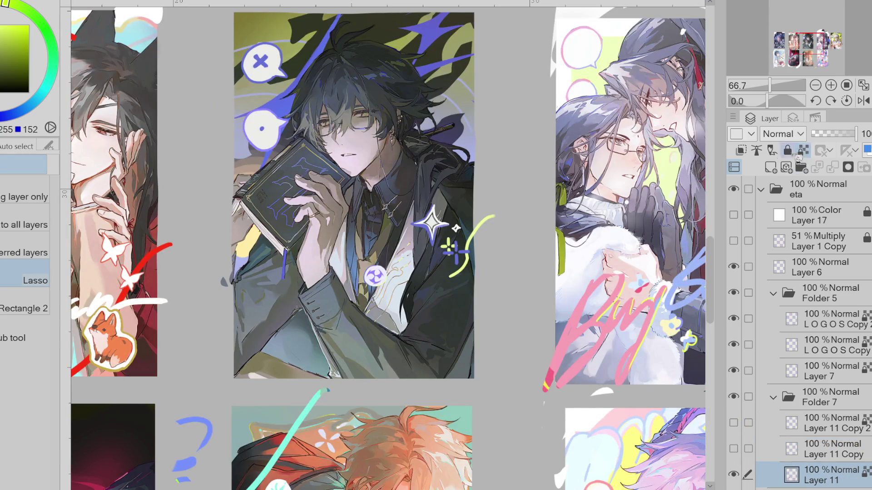
# Step: Sample the sparkle colour and ready the pen and eraser for the small white sparkle
pyautogui.hotkey('ctrl', '+')
pyautogui.press('p')
pyautogui.press('e')
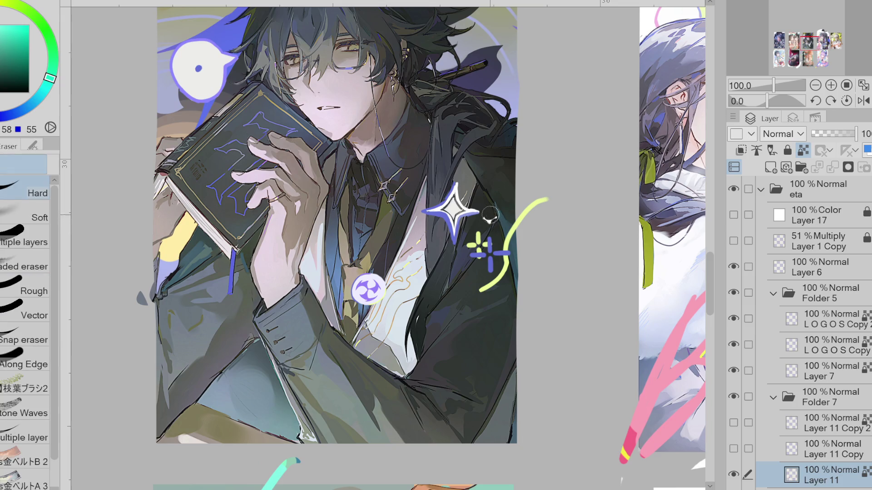
pyautogui.keyDown('alt'); pyautogui.click(482, 203); pyautogui.keyUp('alt')
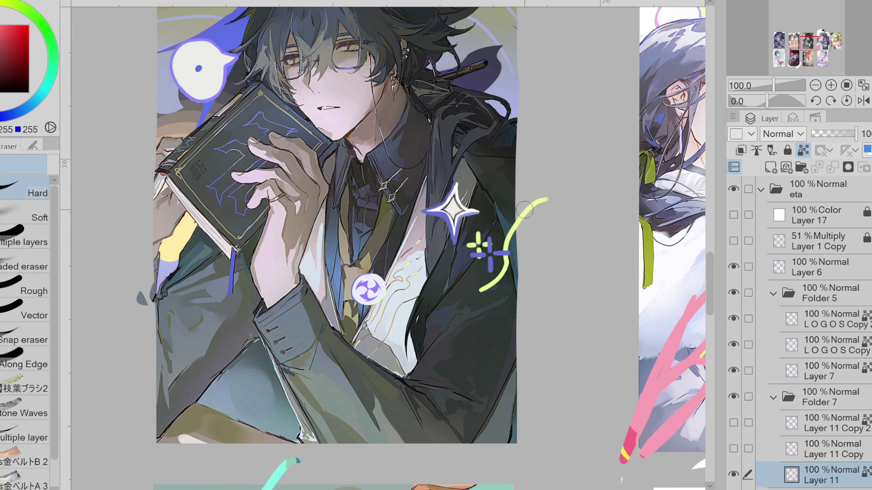
pyautogui.press('p')
pyautogui.press('g')
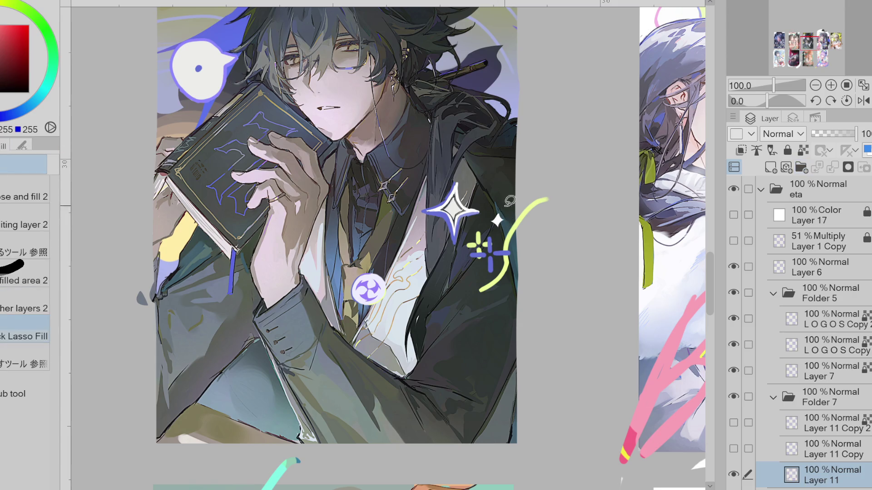
pyautogui.press('p')
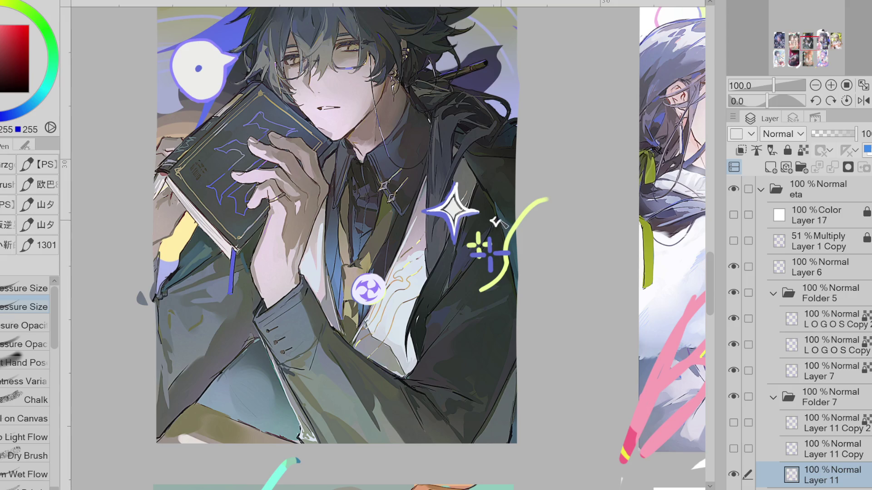
pyautogui.press('e')
pyautogui.press('p')
pyautogui.press('e')
pyautogui.press('p')
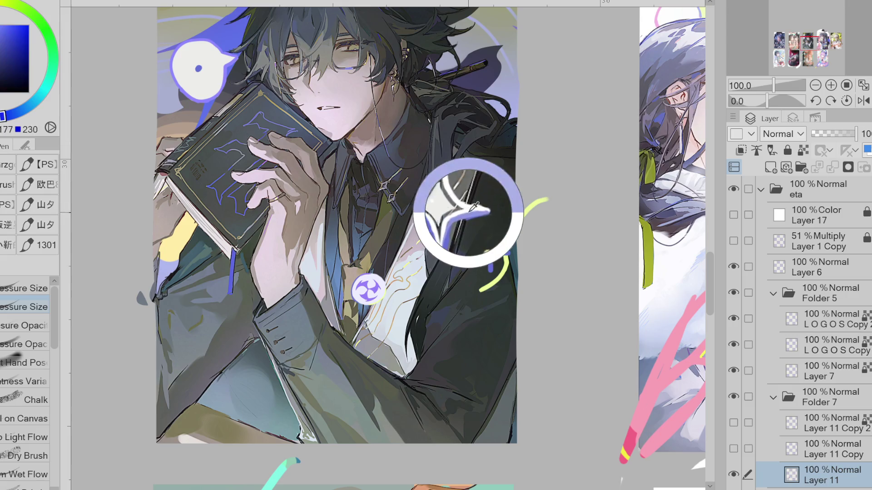
# Step: Erase the large sparkle star and sample blue from the artwork
pyautogui.press('e')
pyautogui.moveTo(479, 212)
pyautogui.mouseDown()
pyautogui.moveTo(436, 214)
pyautogui.moveTo(454, 221)
pyautogui.moveTo(444, 216)
pyautogui.moveTo(453, 248)
pyautogui.moveTo(476, 220)
pyautogui.moveTo(454, 191)
pyautogui.moveTo(450, 230)
pyautogui.moveTo(468, 207)
pyautogui.moveTo(456, 199)
pyautogui.mouseUp()
pyautogui.press('p')
pyautogui.hotkey('ctrl', 'z')
pyautogui.hotkey('ctrl', 'z')
pyautogui.keyDown('alt'); pyautogui.click(490, 252); pyautogui.keyUp('alt')
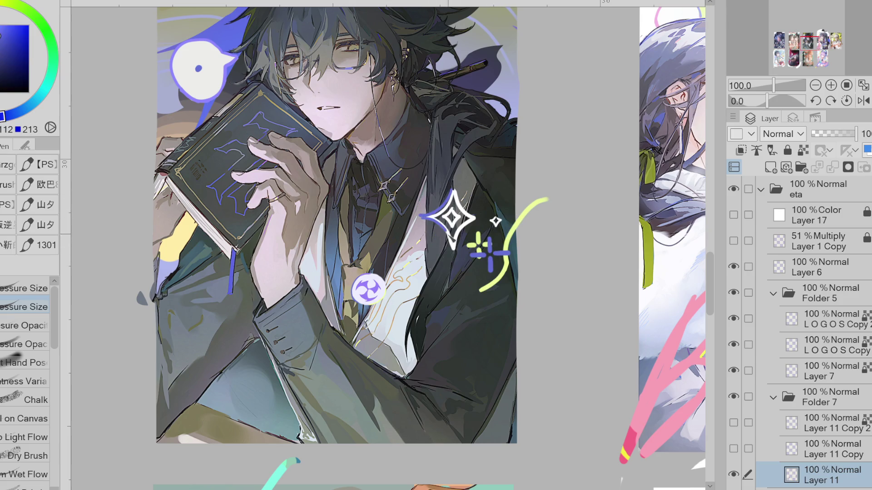
pyautogui.hotkey('ctrl', 'z')
# Step: Line the star's upper-left edges in blue and add a yellow-green curve along its lower-right edge
pyautogui.moveTo(422, 217)
pyautogui.mouseDown()
pyautogui.moveTo(439, 224)
pyautogui.moveTo(452, 252)
pyautogui.mouseUp()
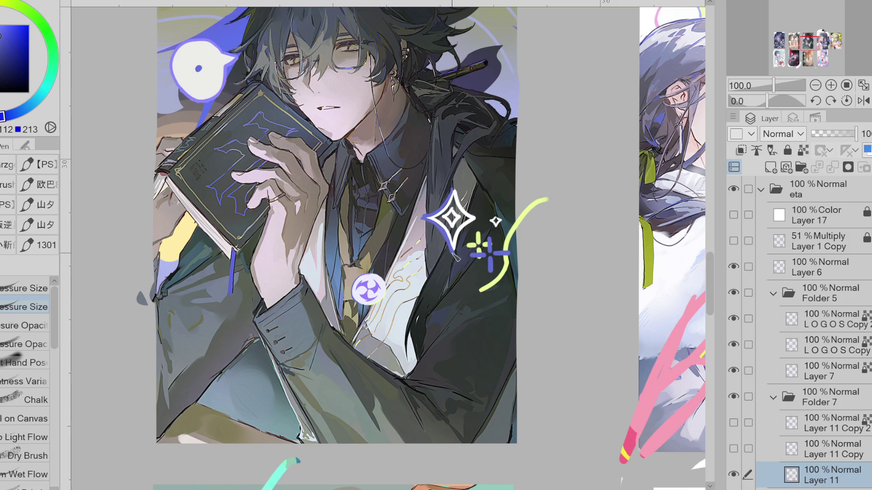
pyautogui.moveTo(493, 224); pyautogui.dragTo(496, 216)
pyautogui.press('x')
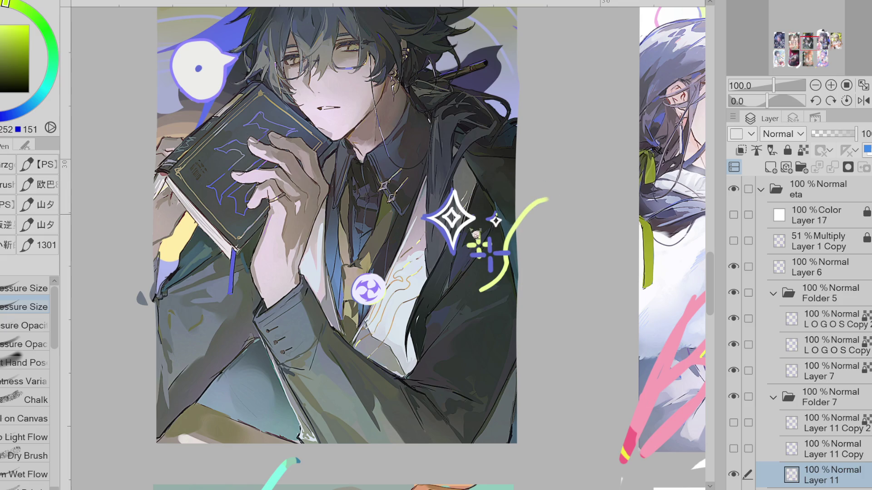
pyautogui.keyDown('alt'); pyautogui.click(526, 214); pyautogui.keyUp('alt')
pyautogui.moveTo(466, 222); pyautogui.dragTo(460, 252)
pyautogui.click(733, 448)
pyautogui.click(733, 449)
pyautogui.click(733, 448)
# Step: Move Layer 11 above Layer 11 Copy and fade Layer 11 Copy to 45% opacity
pyautogui.keyDown('alt'); pyautogui.click(353, 327); pyautogui.keyUp('alt')
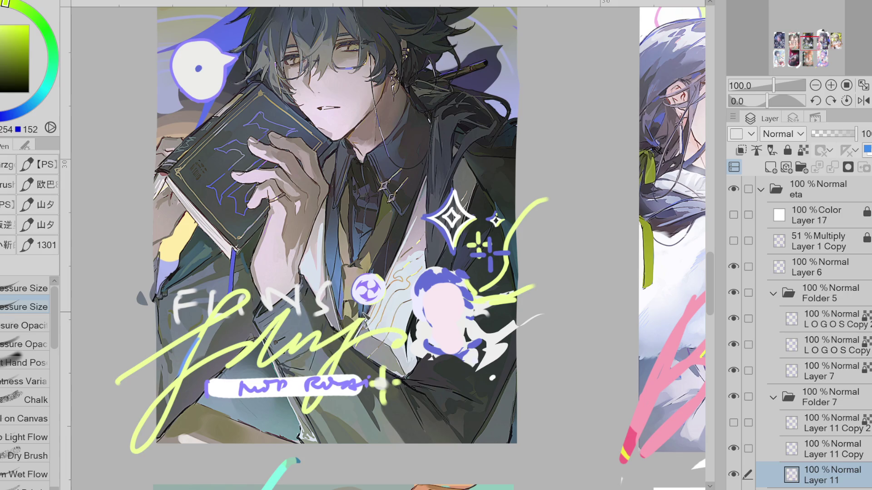
pyautogui.click(847, 135)
pyautogui.click(733, 449)
pyautogui.click(733, 448)
pyautogui.click(734, 449)
pyautogui.click(733, 448)
pyautogui.moveTo(842, 470); pyautogui.dragTo(817, 442)
pyautogui.hotkey('ctrl', 'z')
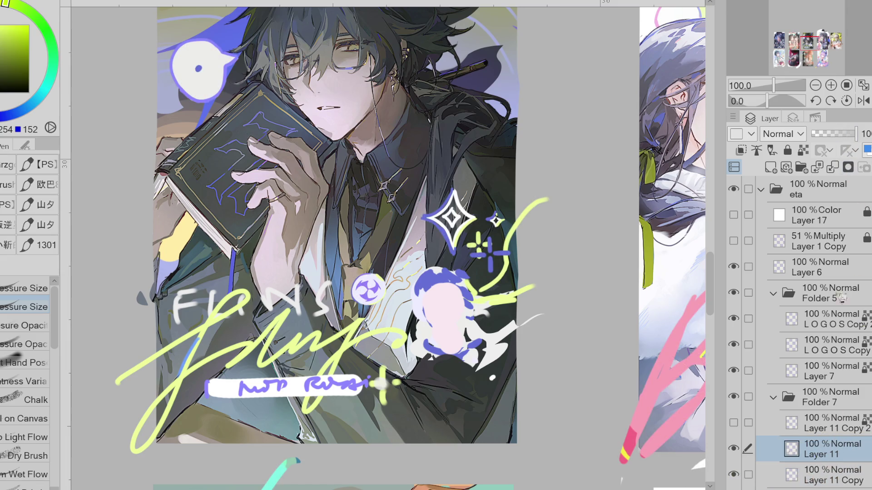
pyautogui.click(820, 479)
pyautogui.moveTo(855, 133); pyautogui.dragTo(832, 133)
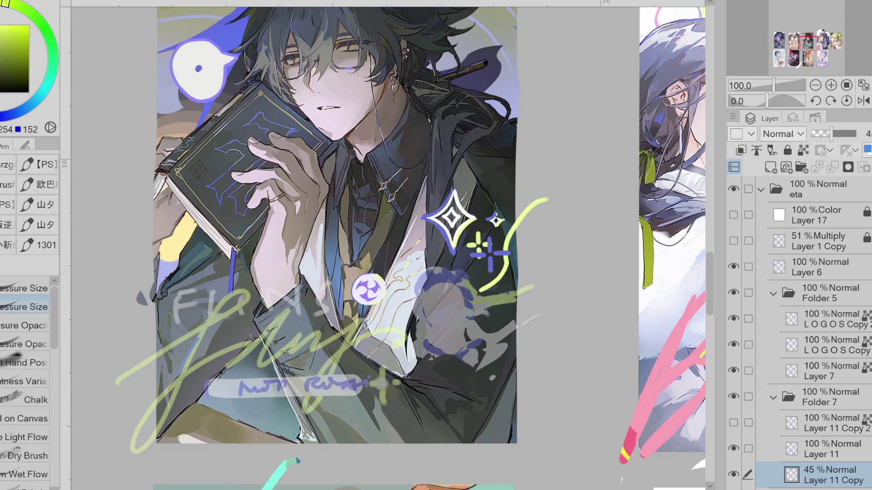
pyautogui.click(782, 446)
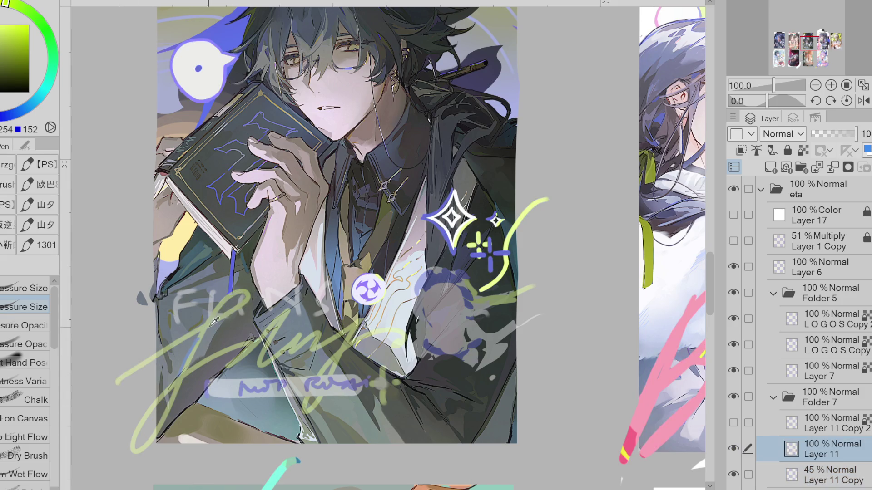
pyautogui.hotkey('ctrl', '-')
# Step: Draw the bold yellow-green 'Flans' signature over the guide, retrying strokes until it fits
pyautogui.hotkey('ctrl', 'z')
pyautogui.moveTo(257, 281); pyautogui.dragTo(160, 389)
pyautogui.moveTo(207, 345); pyautogui.dragTo(286, 291)
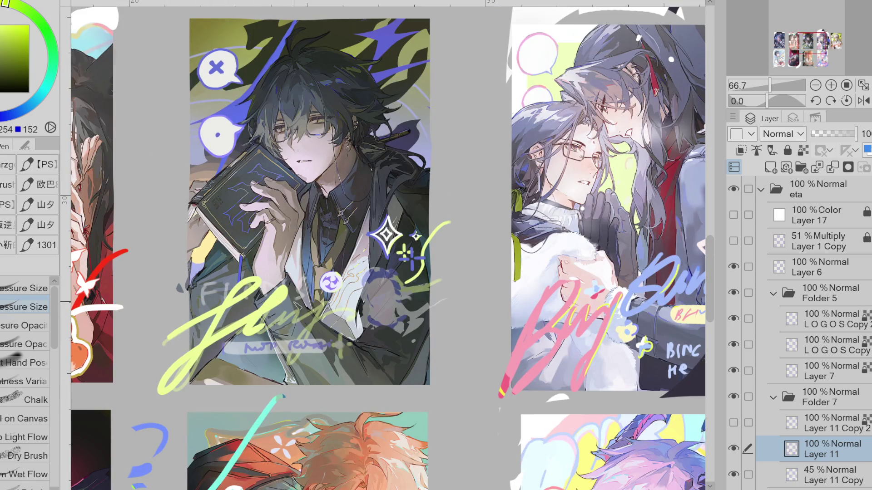
pyautogui.hotkey('ctrl', 'z')
pyautogui.moveTo(164, 344)
pyautogui.mouseDown()
pyautogui.moveTo(207, 314)
pyautogui.moveTo(195, 364)
pyautogui.moveTo(254, 286)
pyautogui.moveTo(290, 297)
pyautogui.moveTo(307, 318)
pyautogui.moveTo(347, 303)
pyautogui.mouseUp()
pyautogui.hotkey('ctrl', 'z')
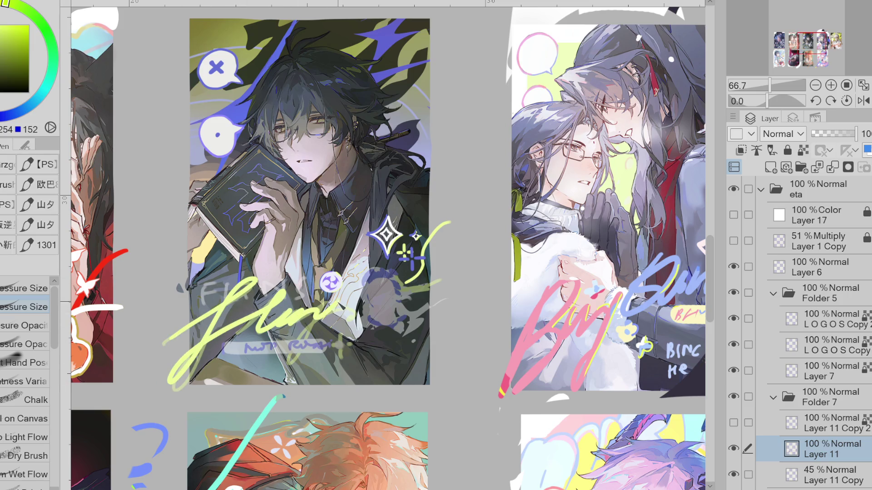
pyautogui.hotkey('ctrl', 'z')
pyautogui.moveTo(169, 340)
pyautogui.mouseDown()
pyautogui.moveTo(272, 313)
pyautogui.moveTo(325, 313)
pyautogui.mouseUp()
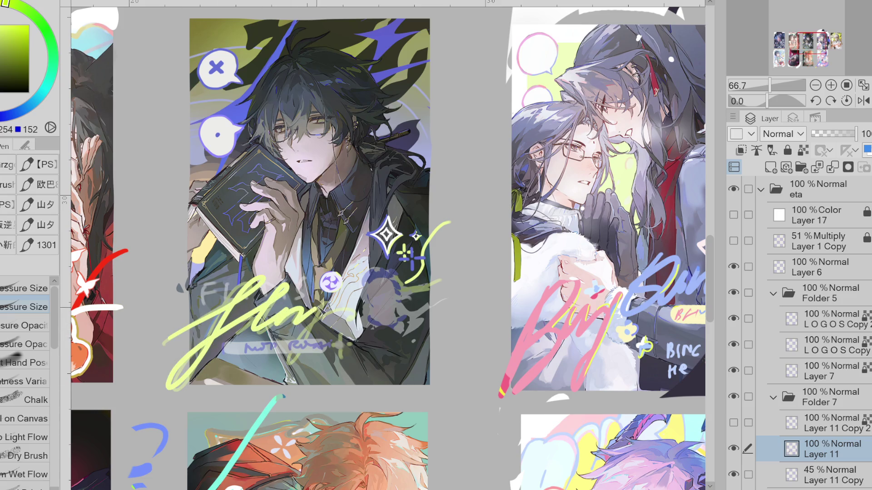
pyautogui.hotkey('ctrl', 'z')
pyautogui.moveTo(164, 343)
pyautogui.mouseDown()
pyautogui.moveTo(272, 327)
pyautogui.moveTo(286, 294)
pyautogui.moveTo(255, 284)
pyautogui.moveTo(273, 318)
pyautogui.moveTo(320, 313)
pyautogui.moveTo(424, 329)
pyautogui.mouseUp()
pyautogui.hotkey('ctrl', 'z')
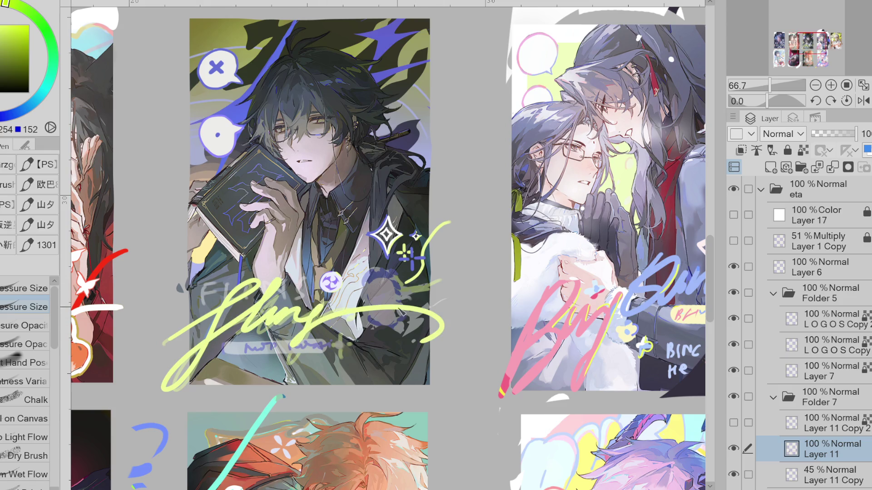
pyautogui.hotkey('ctrl', 'z')
pyautogui.moveTo(163, 348)
pyautogui.mouseDown()
pyautogui.moveTo(252, 279)
pyautogui.moveTo(289, 284)
pyautogui.moveTo(290, 314)
pyautogui.moveTo(257, 286)
pyautogui.moveTo(273, 318)
pyautogui.moveTo(305, 322)
pyautogui.moveTo(427, 304)
pyautogui.moveTo(454, 331)
pyautogui.moveTo(400, 313)
pyautogui.moveTo(354, 318)
pyautogui.moveTo(303, 345)
pyautogui.moveTo(476, 310)
pyautogui.moveTo(444, 293)
pyautogui.mouseUp()
pyautogui.hotkey('ctrl', 'z')
# Step: Trim the signature's tail into a curve near the sparkle
pyautogui.press('e')
pyautogui.press('p')
pyautogui.press('e')
pyautogui.press('p')
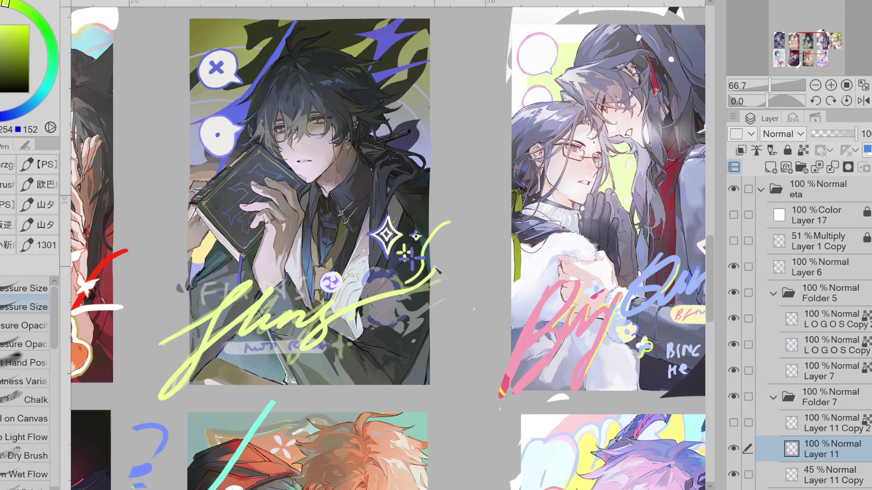
pyautogui.press('e')
pyautogui.moveTo(438, 279)
pyautogui.mouseDown()
pyautogui.moveTo(395, 277)
pyautogui.moveTo(431, 266)
pyautogui.mouseUp()
pyautogui.press('p')
# Step: Letter a white L and I after the F with the Pen, undoing a stray arch stroke
pyautogui.press('e')
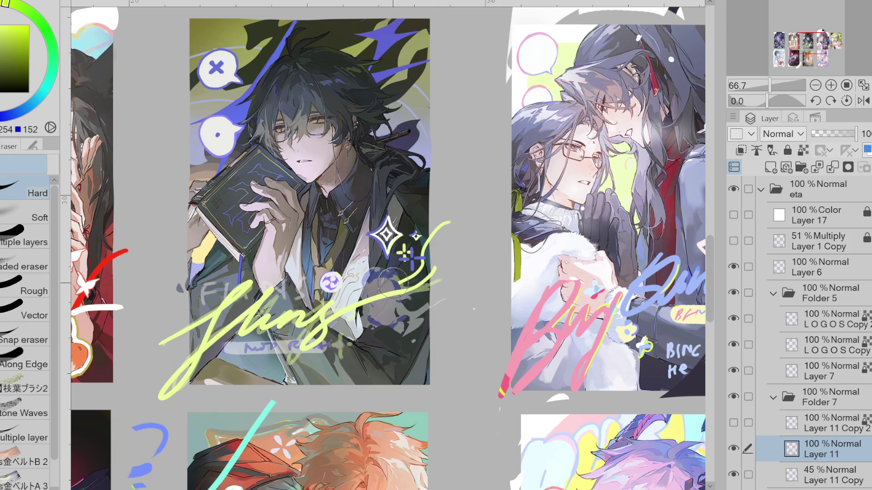
pyautogui.press('p')
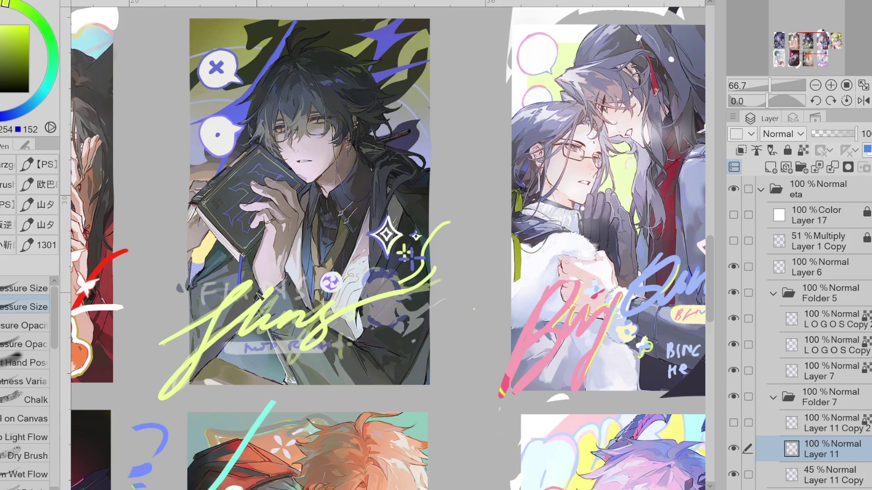
pyautogui.keyDown('alt'); pyautogui.click(260, 294); pyautogui.keyUp('alt')
pyautogui.moveTo(240, 350); pyautogui.dragTo(253, 354)
pyautogui.moveTo(272, 345)
pyautogui.mouseDown()
pyautogui.moveTo(272, 355)
pyautogui.moveTo(283, 355)
pyautogui.mouseUp()
pyautogui.hotkey('ctrl', 'z')
pyautogui.hotkey('ctrl', 'z')
pyautogui.hotkey('ctrl', 'z')
pyautogui.hotkey('ctrl', 'z')
pyautogui.hotkey('ctrl', 'z')
pyautogui.moveTo(244, 349); pyautogui.dragTo(287, 352)
# Step: Lasso and transform the lettering into place, add the S for FLINS, and hide Layer 11 Copy
pyautogui.press('m')
pyautogui.moveTo(256, 338)
pyautogui.mouseDown()
pyautogui.moveTo(220, 347)
pyautogui.moveTo(281, 365)
pyautogui.moveTo(298, 342)
pyautogui.mouseUp()
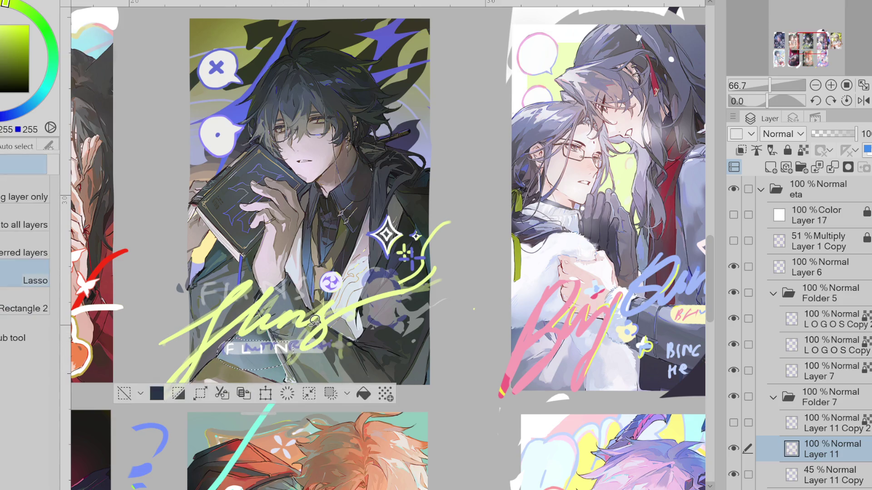
pyautogui.hotkey('ctrl', 't')
pyautogui.moveTo(240, 368); pyautogui.dragTo(260, 380)
pyautogui.click(200, 397)
pyautogui.hotkey('ctrl', 'd')
pyautogui.press('p')
pyautogui.moveTo(297, 347); pyautogui.dragTo(291, 357)
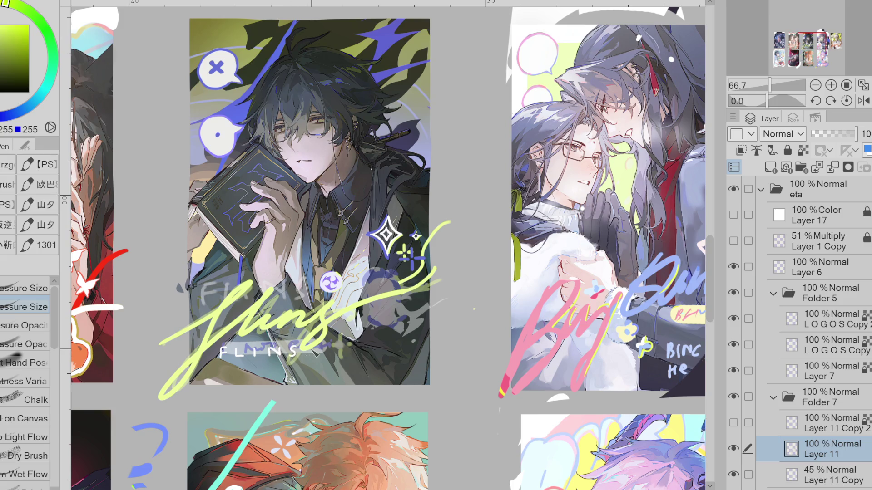
pyautogui.click(831, 480)
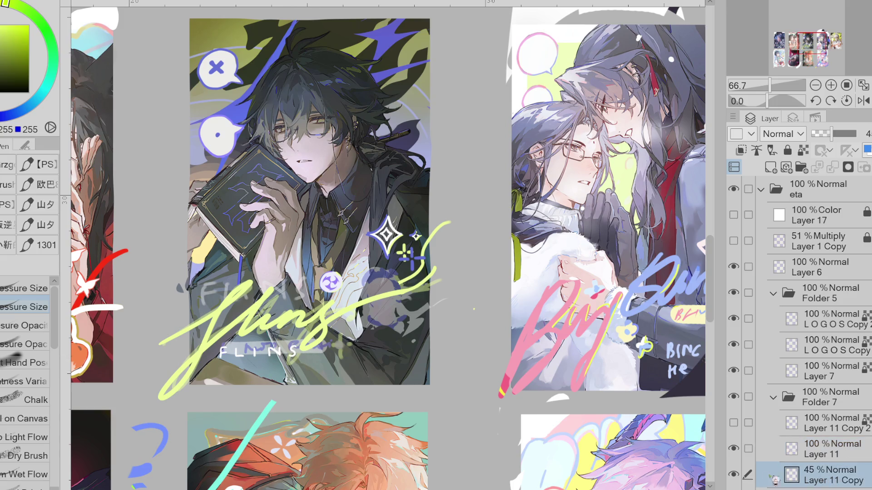
# Step: Make Layer 11 the working layer, draw a small yellow-green sparkle, and sample blue-violet from the badge
pyautogui.click(733, 474)
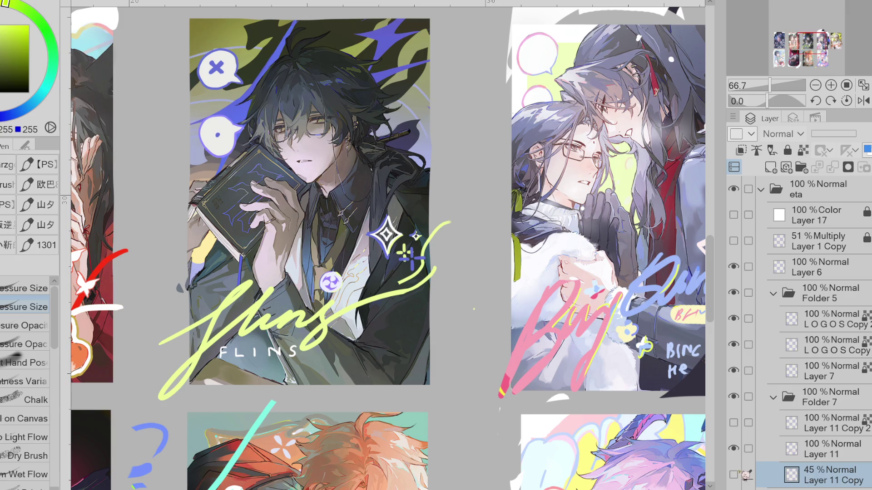
pyautogui.click(733, 475)
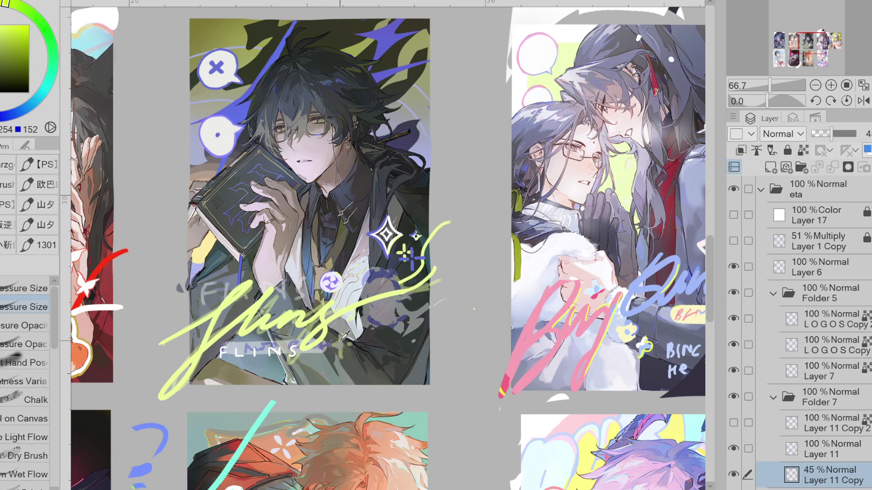
pyautogui.hotkey('alt', ']')
pyautogui.moveTo(340, 334)
pyautogui.mouseDown()
pyautogui.moveTo(349, 343)
pyautogui.moveTo(341, 354)
pyautogui.moveTo(332, 344)
pyautogui.moveTo(340, 334)
pyautogui.mouseUp()
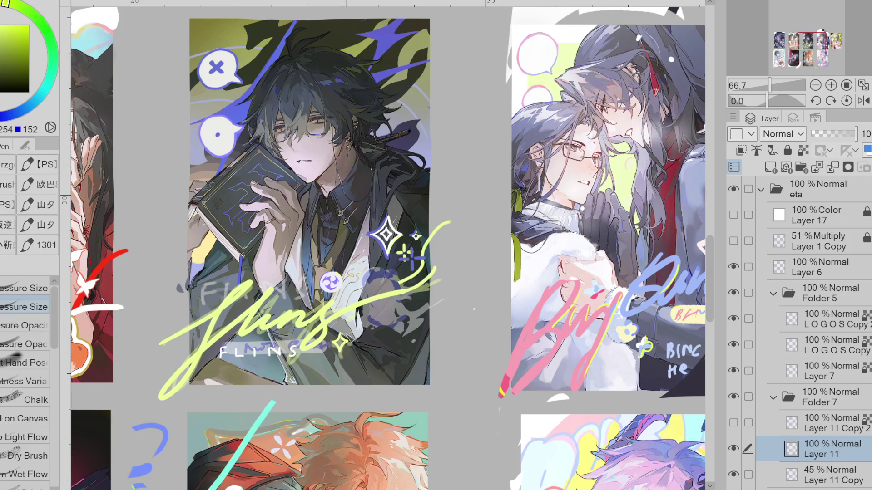
pyautogui.keyDown('alt'); pyautogui.click(331, 284); pyautogui.keyUp('alt')
pyautogui.press('g')
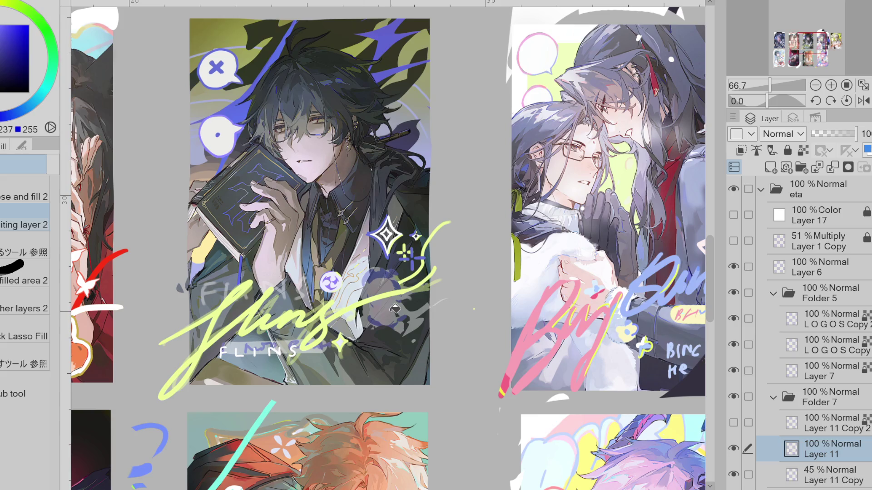
pyautogui.press('p')
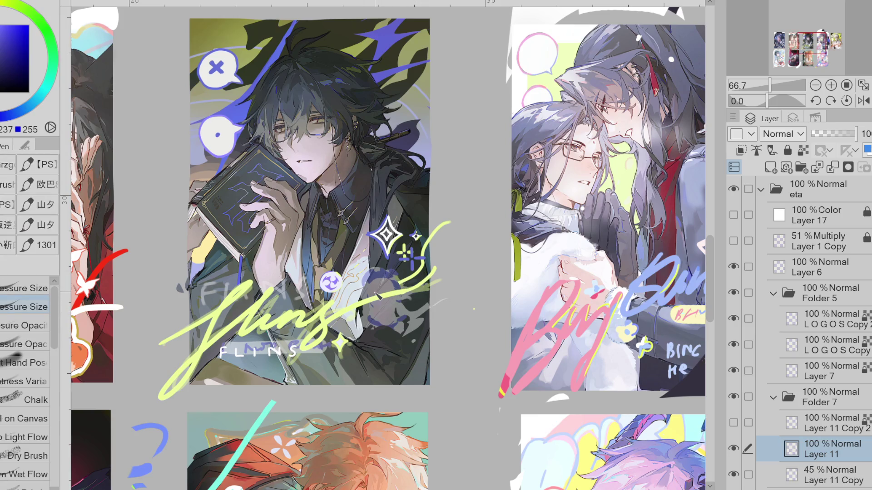
# Step: Raise Layer 11 Copy to full opacity, then show Layer 11 and hide Layer 11 Copy
pyautogui.click(734, 448)
pyautogui.click(802, 472)
pyautogui.moveTo(831, 134); pyautogui.dragTo(856, 134)
pyautogui.keyDown('alt'); pyautogui.click(218, 319); pyautogui.keyUp('alt')
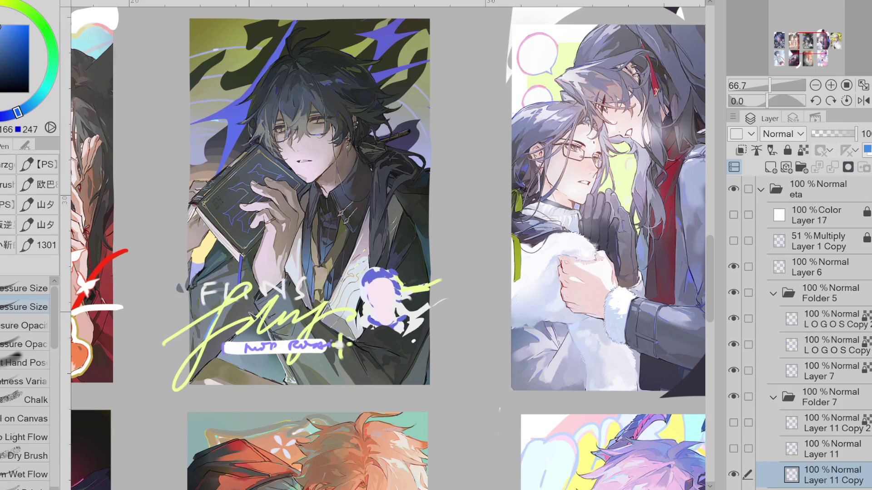
pyautogui.moveTo(734, 448); pyautogui.dragTo(734, 474)
pyautogui.click(817, 449)
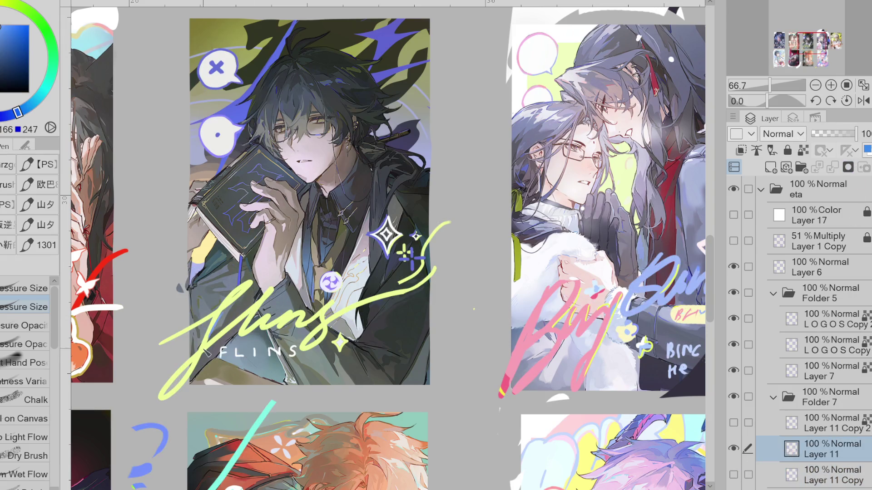
# Step: Add thin blue strokes along the f and under the lower curve, then sample the lettering's yellow-green
pyautogui.moveTo(211, 312); pyautogui.dragTo(199, 356)
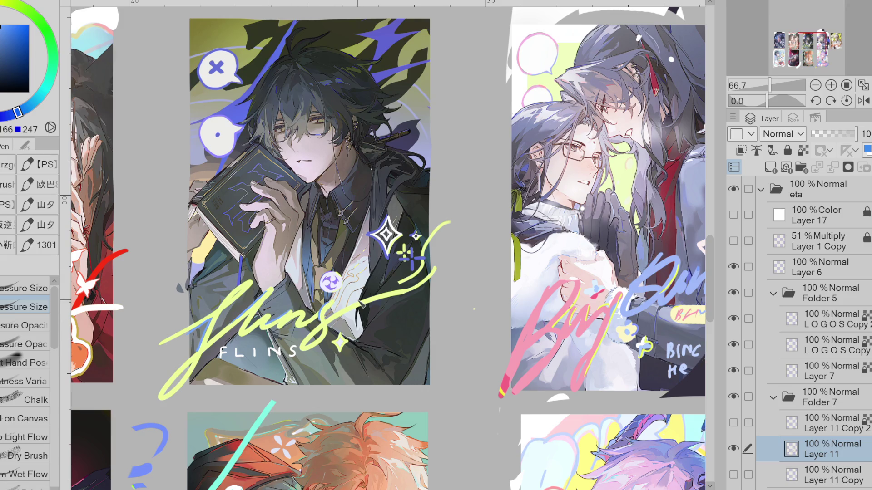
pyautogui.moveTo(435, 275); pyautogui.dragTo(403, 291)
pyautogui.keyDown('alt'); pyautogui.click(420, 287); pyautogui.keyUp('alt')
pyautogui.keyDown('alt'); pyautogui.click(432, 271); pyautogui.keyUp('alt')
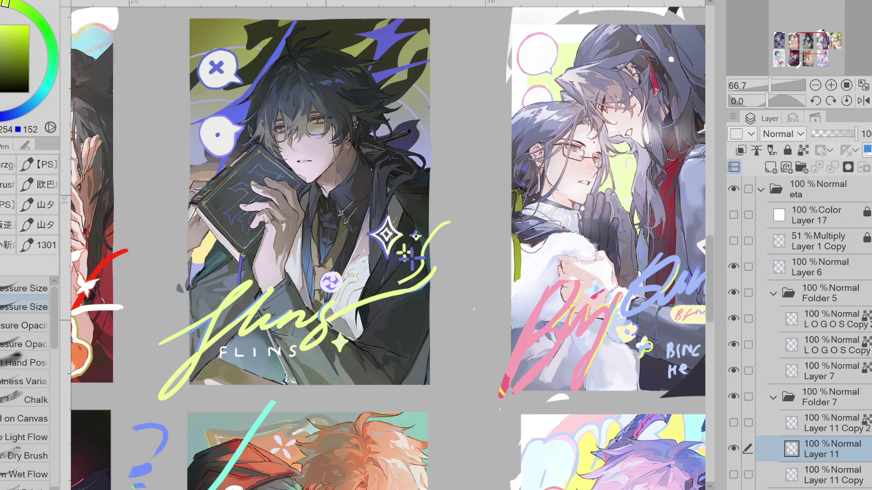
pyautogui.scroll(-1, 268, 372)
# Step: Show and select Layer 11 Copy and erase the stray scribbles around FLINS
pyautogui.scroll(1, 272, 361)
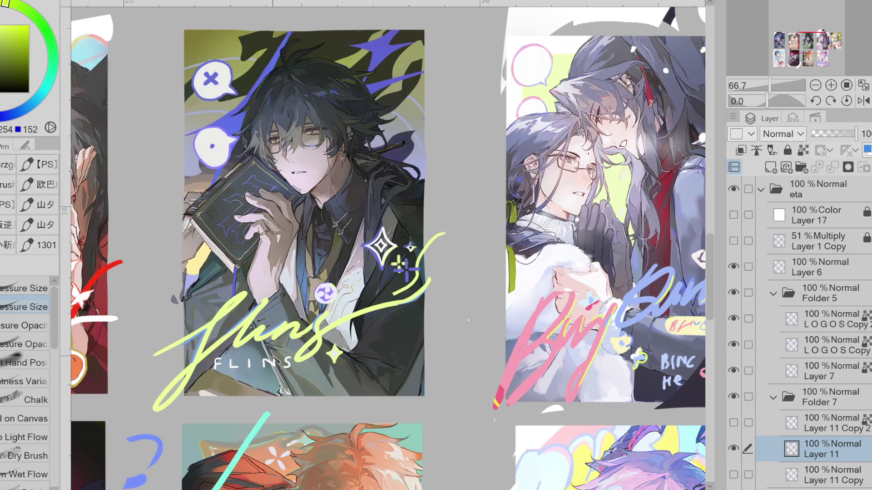
pyautogui.click(733, 475)
pyautogui.click(817, 475)
pyautogui.press('e')
pyautogui.moveTo(313, 349)
pyautogui.mouseDown()
pyautogui.moveTo(245, 368)
pyautogui.moveTo(272, 309)
pyautogui.moveTo(317, 327)
pyautogui.moveTo(288, 355)
pyautogui.mouseUp()
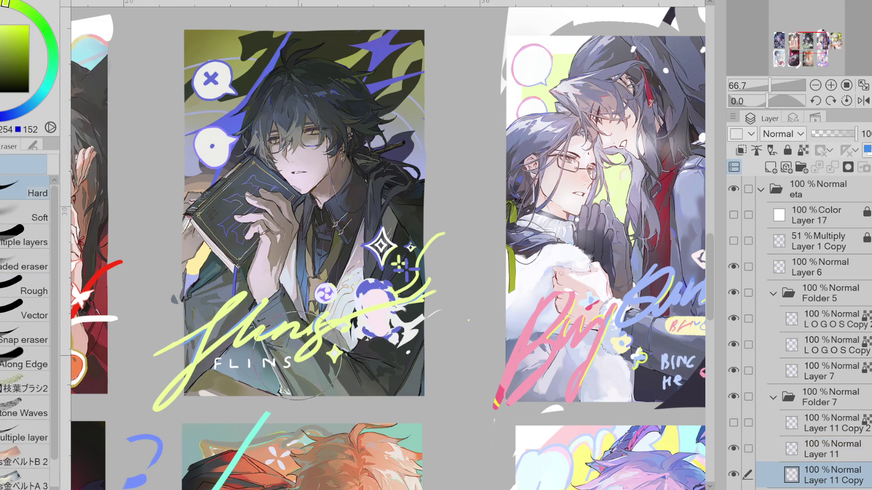
pyautogui.keyDown('alt'); pyautogui.click(375, 308); pyautogui.keyUp('alt')
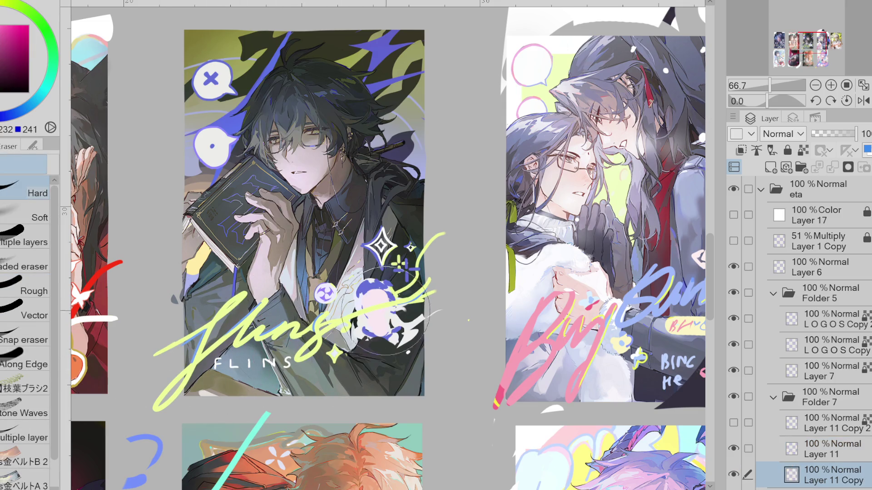
# Step: Toggle Layer 11 Copy to compare the doodle, then move it above Layer 11
pyautogui.click(740, 475)
pyautogui.click(740, 475)
pyautogui.click(740, 474)
pyautogui.click(740, 475)
pyautogui.click(740, 474)
pyautogui.click(740, 474)
pyautogui.moveTo(763, 475); pyautogui.dragTo(769, 452)
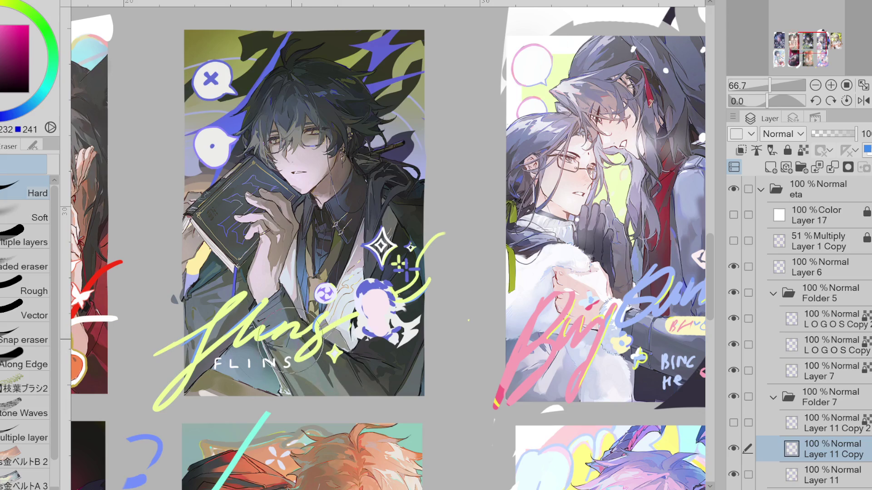
pyautogui.scroll(-1, 120, 212)
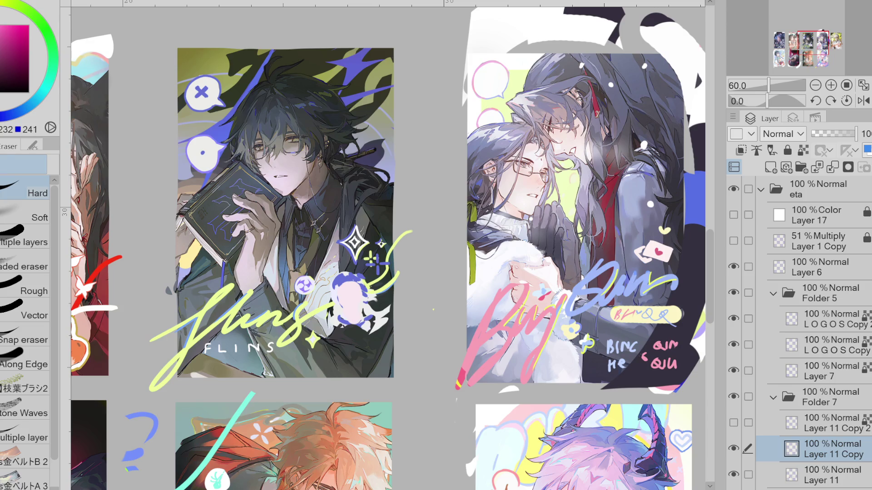
# Step: Sample the blue outline and the white of the large sparkle for the Pen
pyautogui.press('p')
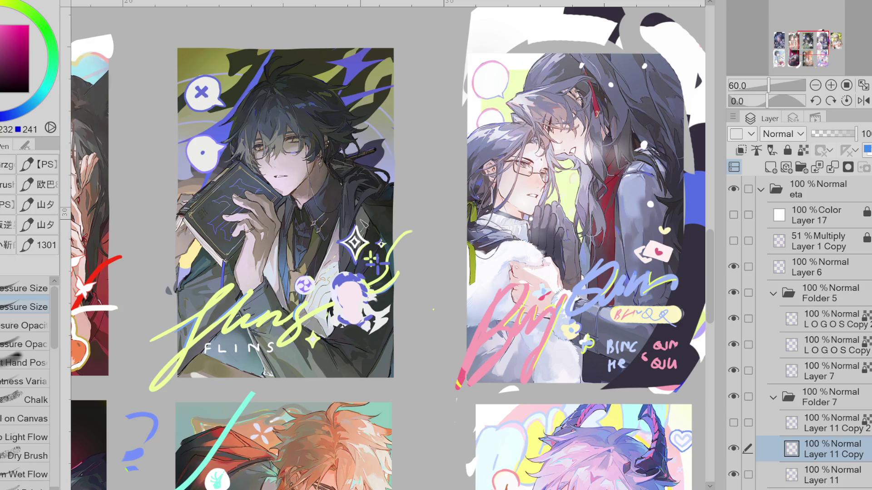
pyautogui.keyDown('alt'); pyautogui.click(360, 238); pyautogui.keyUp('alt')
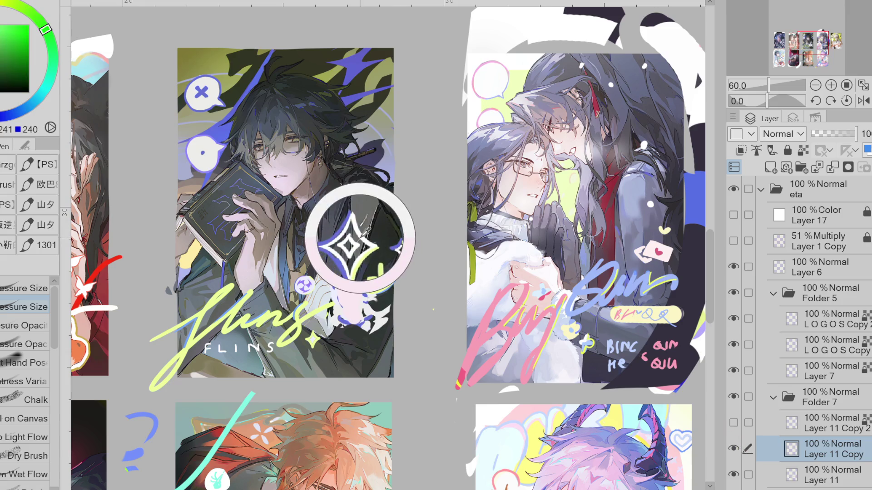
pyautogui.scroll(3, 356, 236)
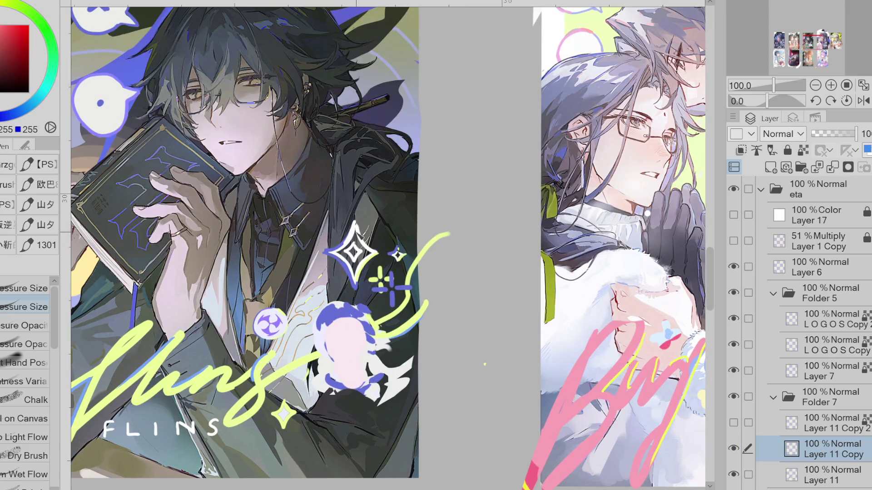
pyautogui.keyDown('alt'); pyautogui.click(338, 247); pyautogui.keyUp('alt')
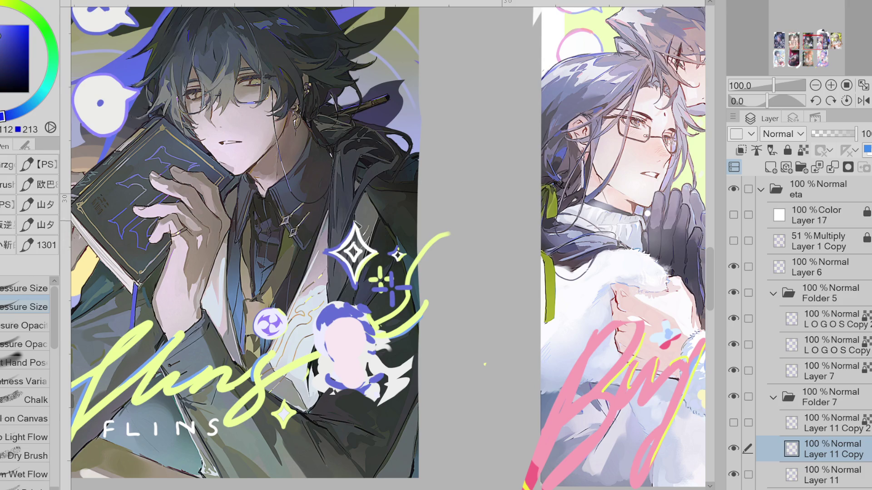
pyautogui.keyDown('alt'); pyautogui.click(370, 253); pyautogui.keyUp('alt')
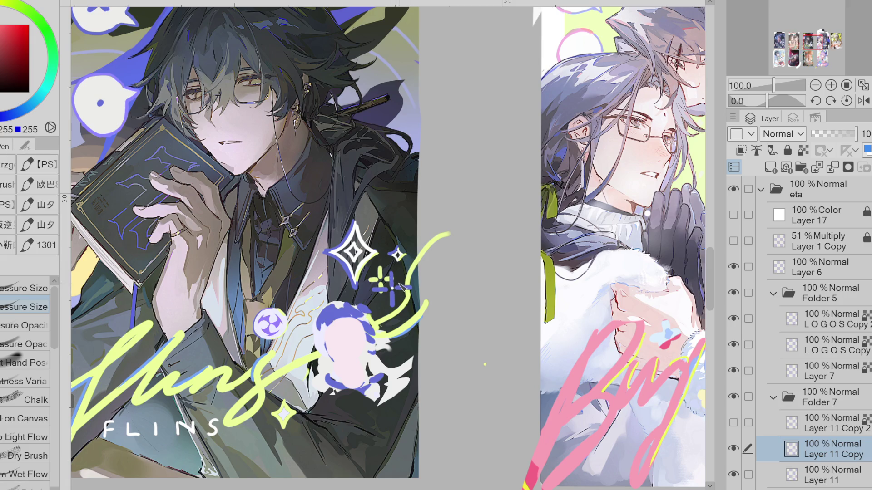
pyautogui.scroll(-1, 393, 291)
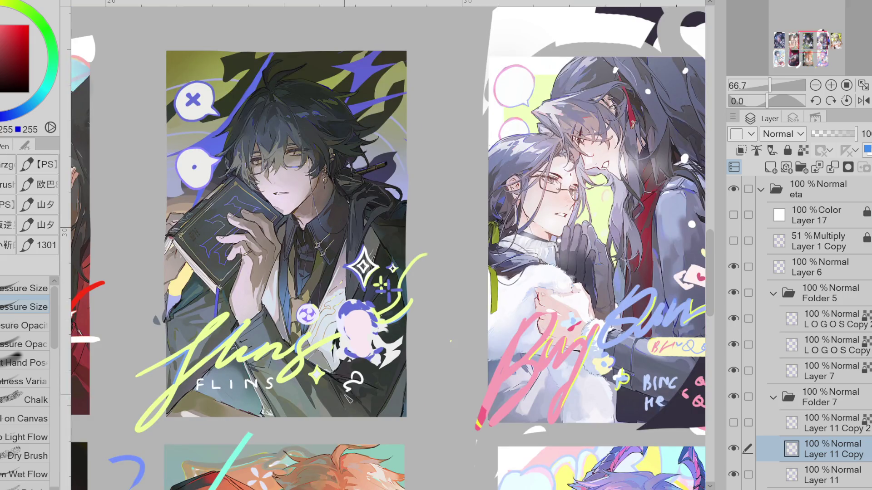
# Step: Check the layout zoomed out, then pick a brighter blue and draw a small sparkle beside the star
pyautogui.scroll(-1, 348, 329)
pyautogui.scroll(-2, 368, 334)
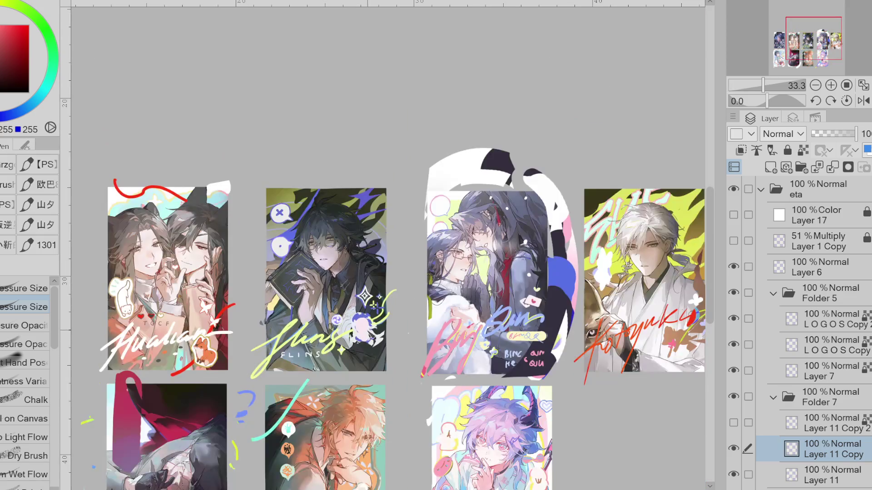
pyautogui.scroll(-1, 368, 336)
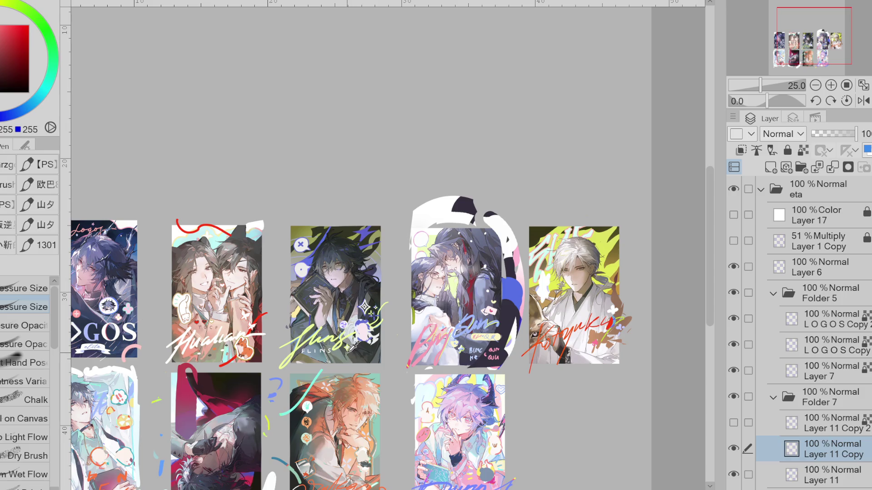
pyautogui.scroll(1, 357, 354)
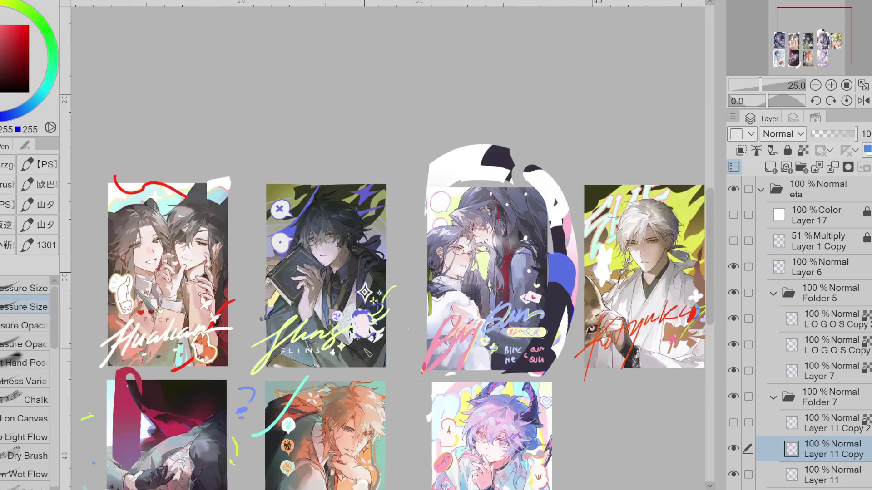
pyautogui.scroll(1, 363, 354)
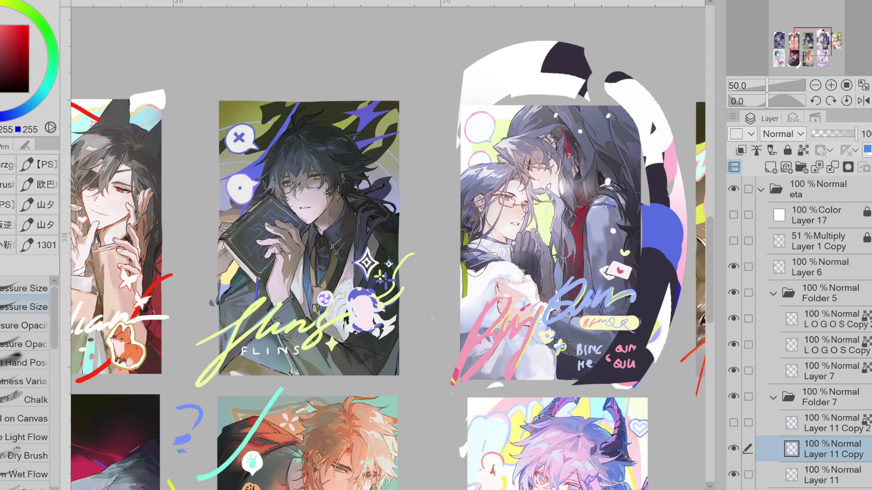
pyautogui.scroll(2, 324, 357)
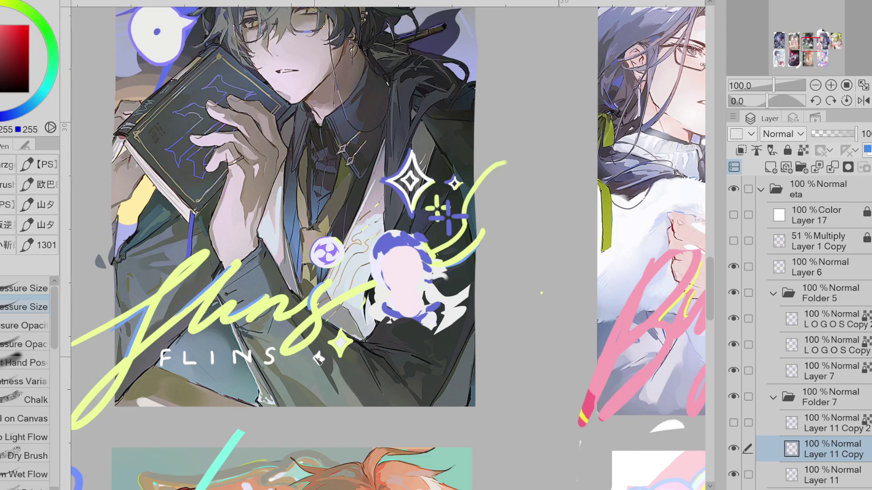
pyautogui.keyDown('alt'); pyautogui.click(430, 271); pyautogui.keyUp('alt')
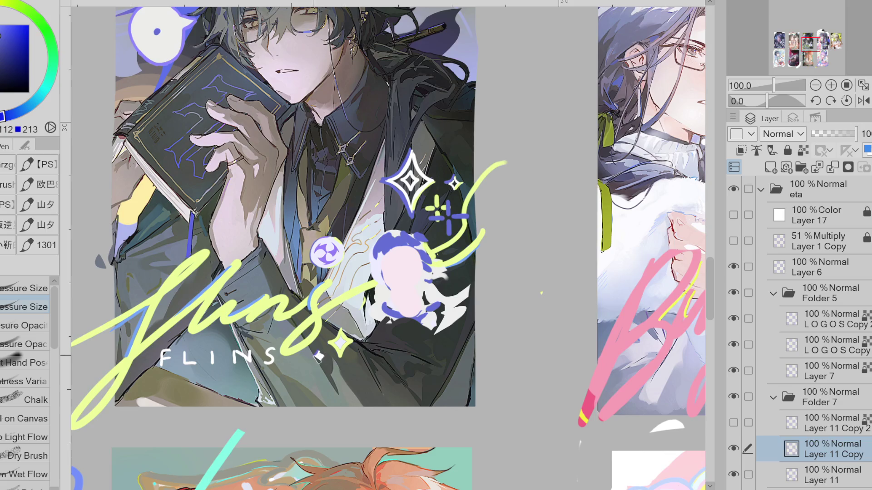
pyautogui.keyDown('alt'); pyautogui.click(319, 310); pyautogui.keyUp('alt')
pyautogui.moveTo(318, 351)
pyautogui.mouseDown()
pyautogui.moveTo(319, 364)
pyautogui.moveTo(324, 358)
pyautogui.mouseUp()
# Step: Lasso-select the small yellow star beside FLINS, deselect, and touch up its right edge with the Pen
pyautogui.keyDown('alt'); pyautogui.click(321, 354); pyautogui.keyUp('alt')
pyautogui.keyDown('alt'); pyautogui.click(323, 353); pyautogui.keyUp('alt')
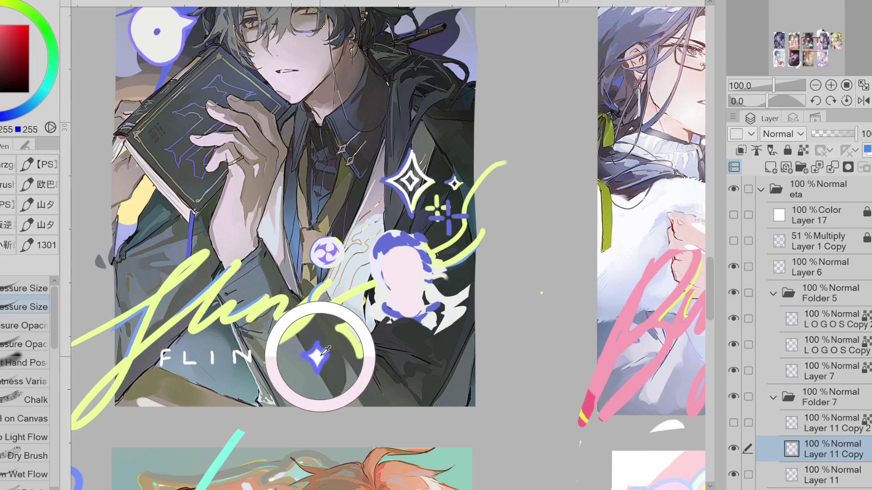
pyautogui.press('m')
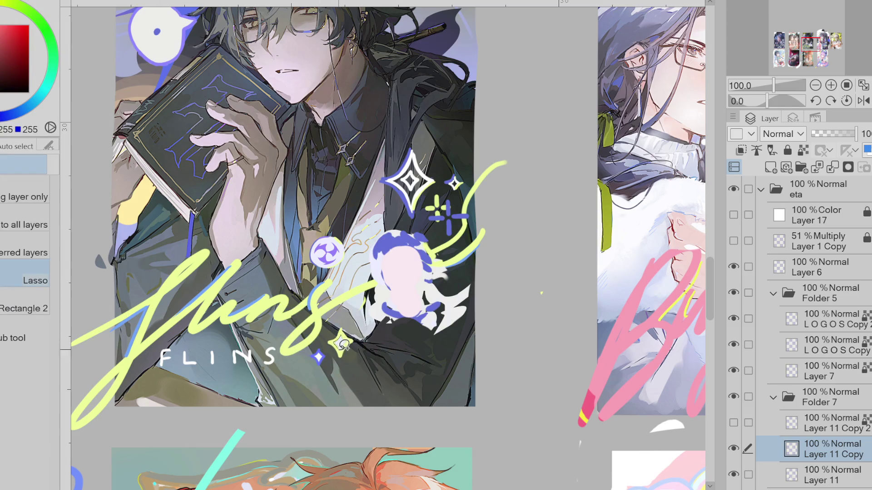
pyautogui.moveTo(343, 345); pyautogui.dragTo(343, 347)
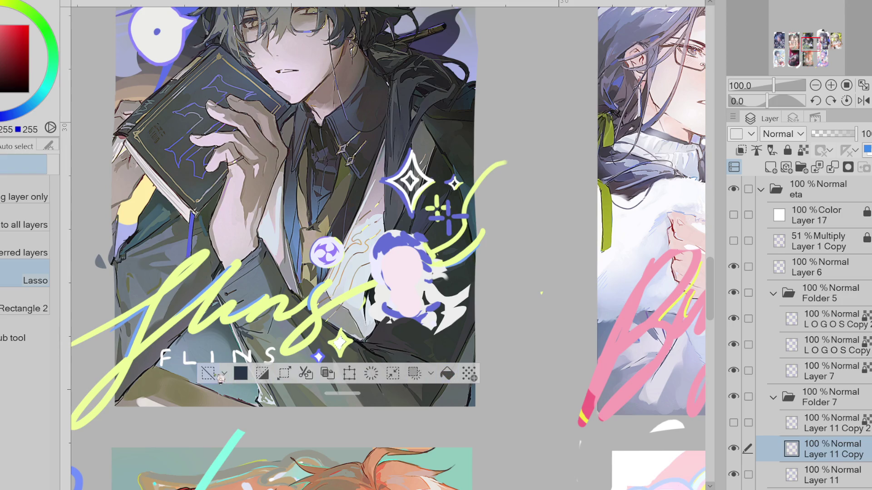
pyautogui.hotkey('ctrl', 'd')
pyautogui.keyDown('alt'); pyautogui.click(350, 336); pyautogui.keyUp('alt')
pyautogui.press('p')
pyautogui.moveTo(346, 342); pyautogui.dragTo(361, 343)
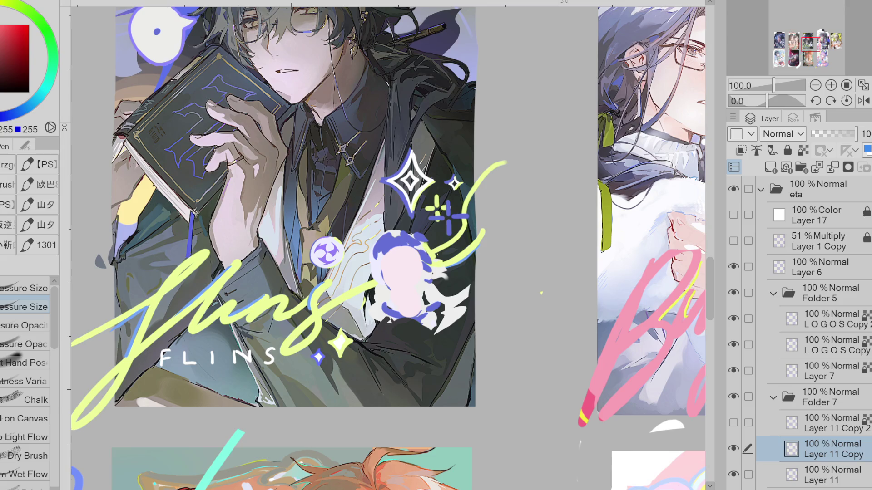
pyautogui.scroll(5, 453, 259)
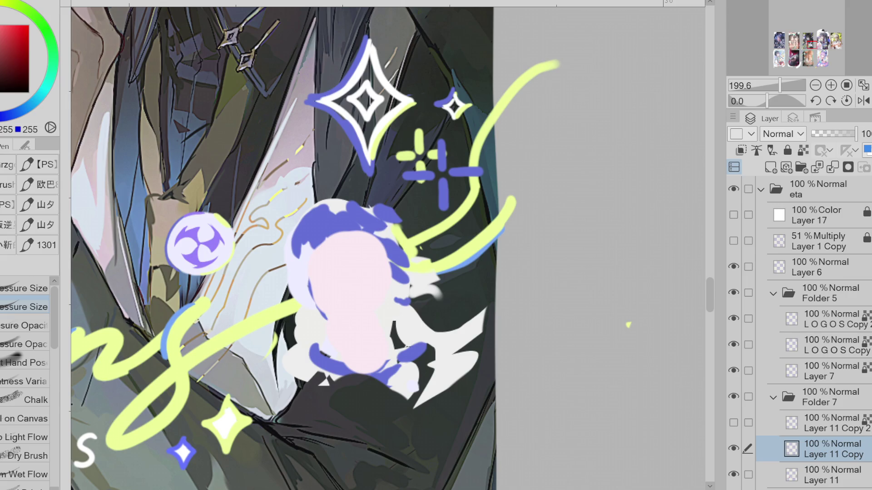
# Step: Sample the face pink and a darker grey, then try a stroke on the chibi face and undo it
pyautogui.scroll(-6, 813, 336)
pyautogui.scroll(5, 812, 336)
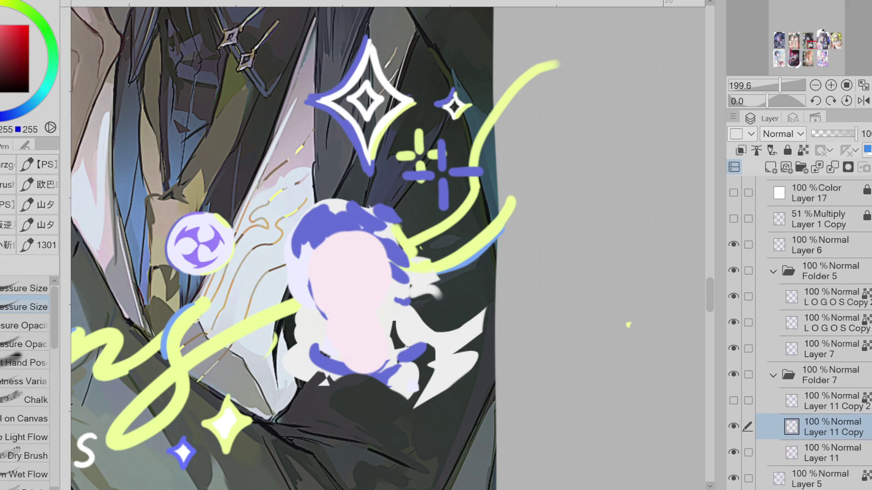
pyautogui.keyDown('alt'); pyautogui.click(340, 279); pyautogui.keyUp('alt')
pyautogui.keyDown('alt'); pyautogui.click(207, 146); pyautogui.keyUp('alt')
pyautogui.moveTo(346, 278); pyautogui.dragTo(368, 275)
pyautogui.hotkey('ctrl', 'z')
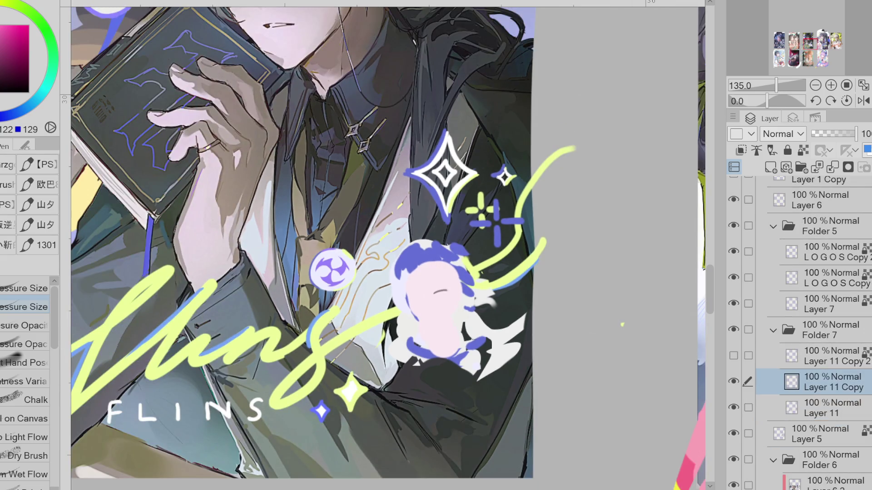
# Step: Clip Folder 7 to the layer below and toggle Layer 11 Copy 2 to compare the result
pyautogui.click(824, 431)
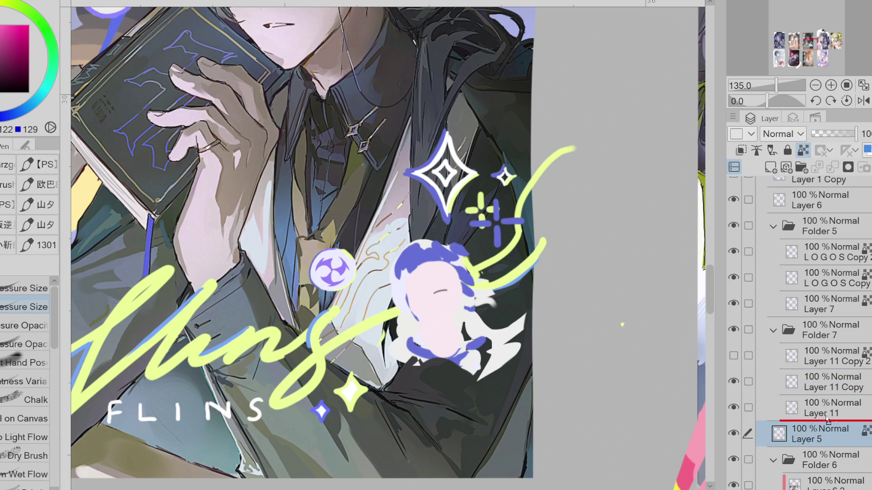
pyautogui.click(824, 338)
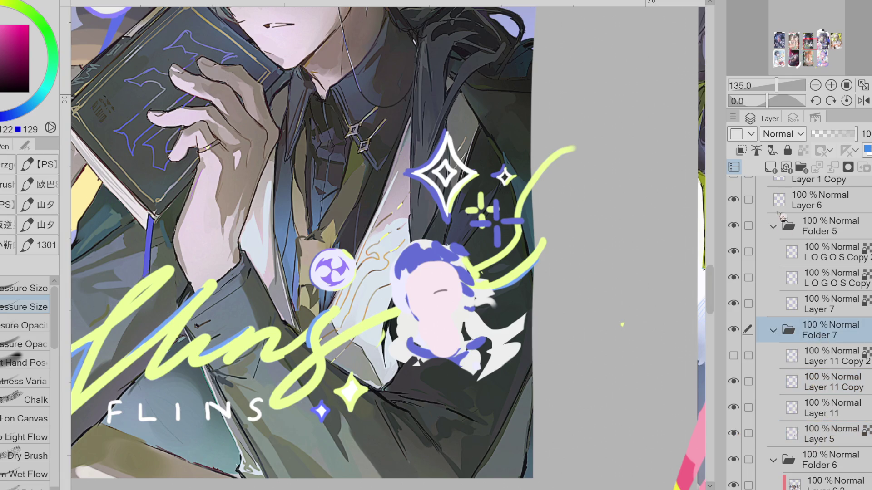
pyautogui.click(741, 151)
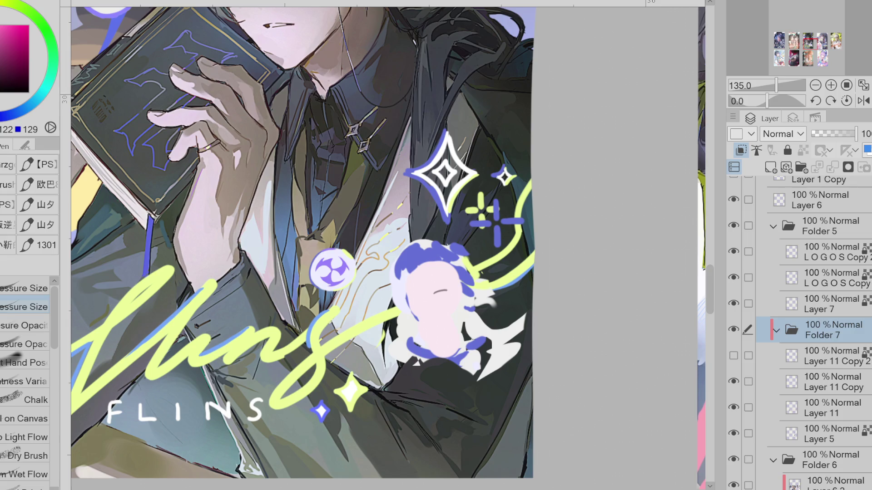
pyautogui.click(734, 355)
pyautogui.click(733, 356)
pyautogui.click(733, 356)
pyautogui.click(733, 357)
pyautogui.click(833, 356)
# Step: Sample the hair's blue and lasso-fill the bangs' shapes across the chibi's forehead
pyautogui.click(833, 382)
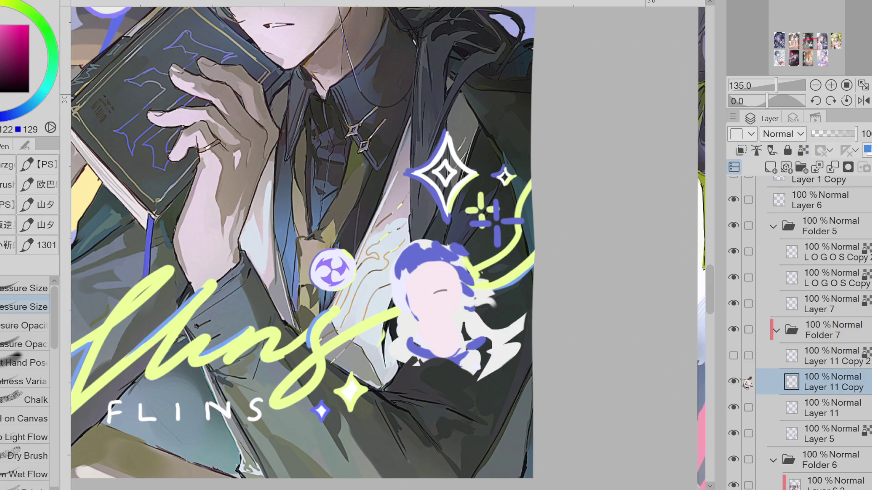
pyautogui.scroll(2, 433, 283)
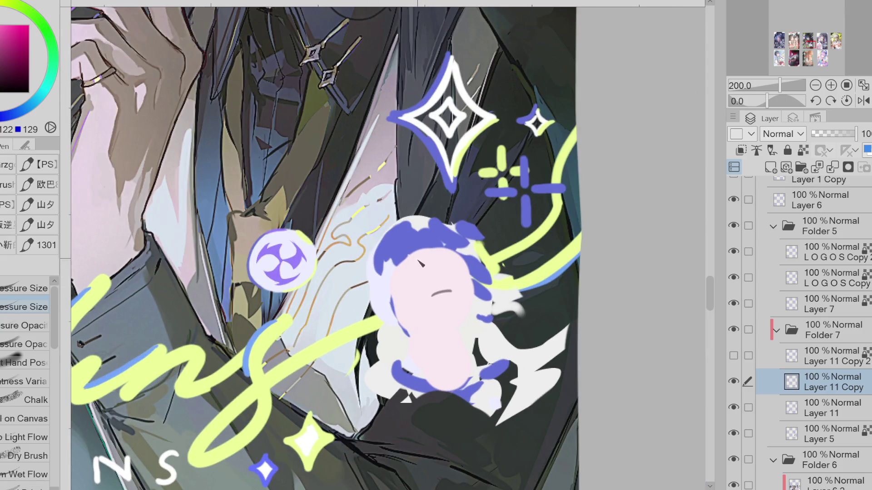
pyautogui.keyDown('alt'); pyautogui.click(422, 243); pyautogui.keyUp('alt')
pyautogui.press('g')
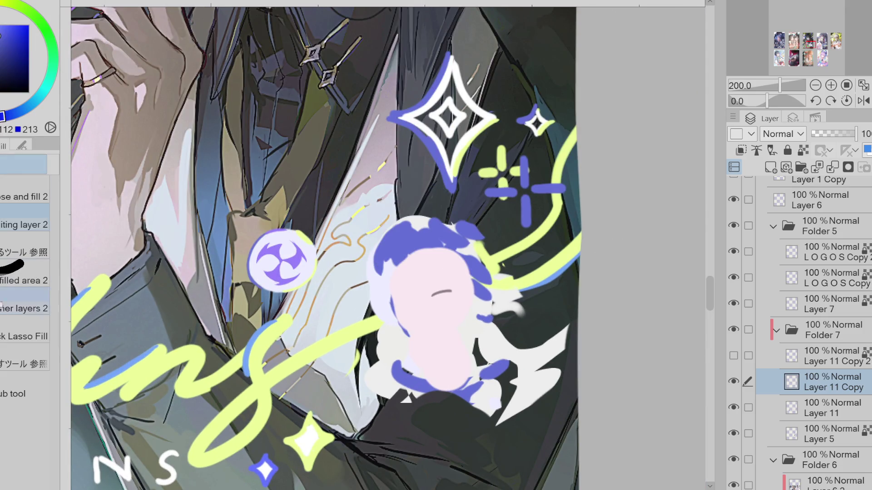
pyautogui.moveTo(411, 260); pyautogui.dragTo(422, 290)
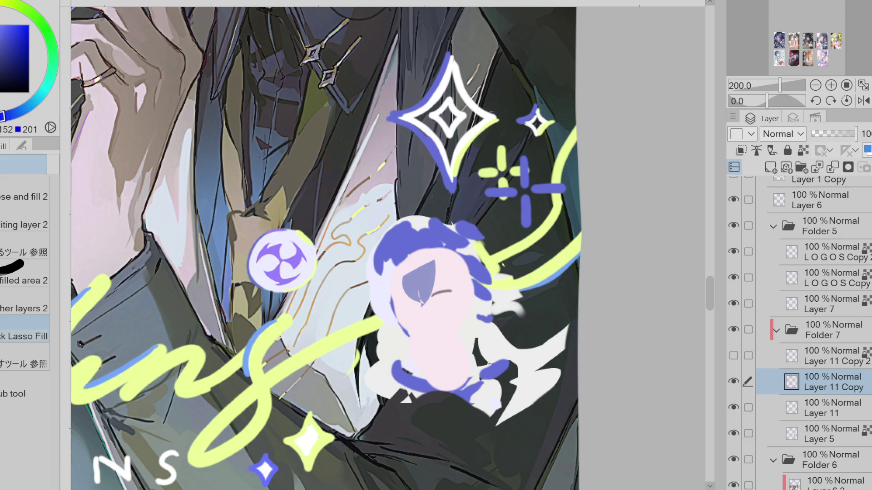
pyautogui.hotkey('ctrl', 'z')
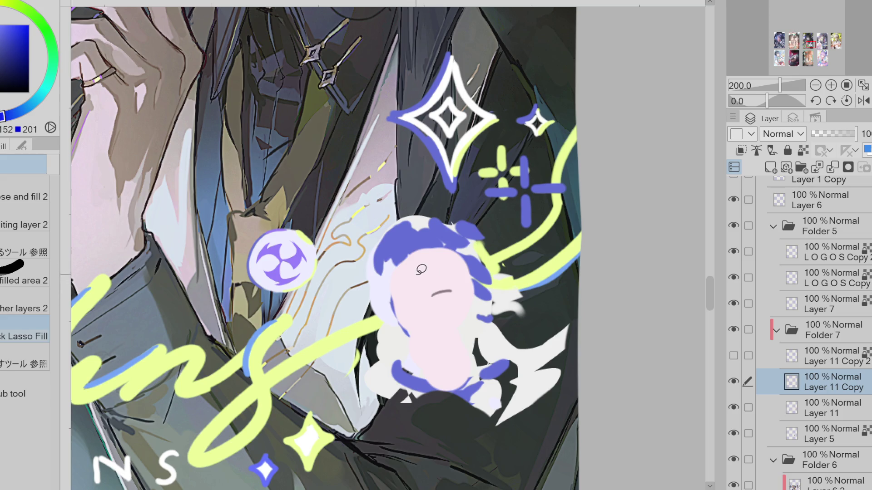
pyautogui.moveTo(413, 262)
pyautogui.mouseDown()
pyautogui.moveTo(420, 293)
pyautogui.moveTo(409, 273)
pyautogui.moveTo(435, 257)
pyautogui.moveTo(428, 309)
pyautogui.mouseUp()
pyautogui.moveTo(430, 270)
pyautogui.mouseDown()
pyautogui.moveTo(470, 297)
pyautogui.moveTo(458, 241)
pyautogui.moveTo(404, 273)
pyautogui.moveTo(446, 243)
pyautogui.mouseUp()
# Step: Erase the white fringe around the hair top and fill the hair's left edge lavender
pyautogui.press('e')
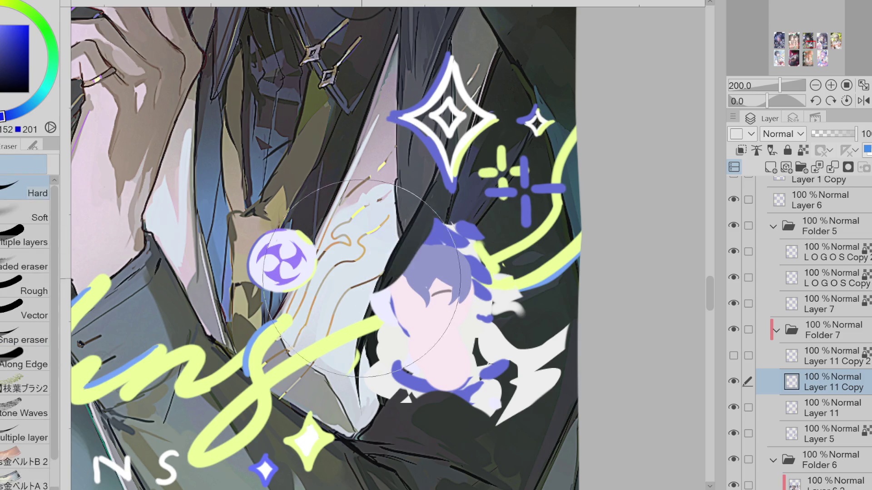
pyautogui.moveTo(367, 292)
pyautogui.mouseDown()
pyautogui.moveTo(454, 213)
pyautogui.moveTo(503, 254)
pyautogui.mouseUp()
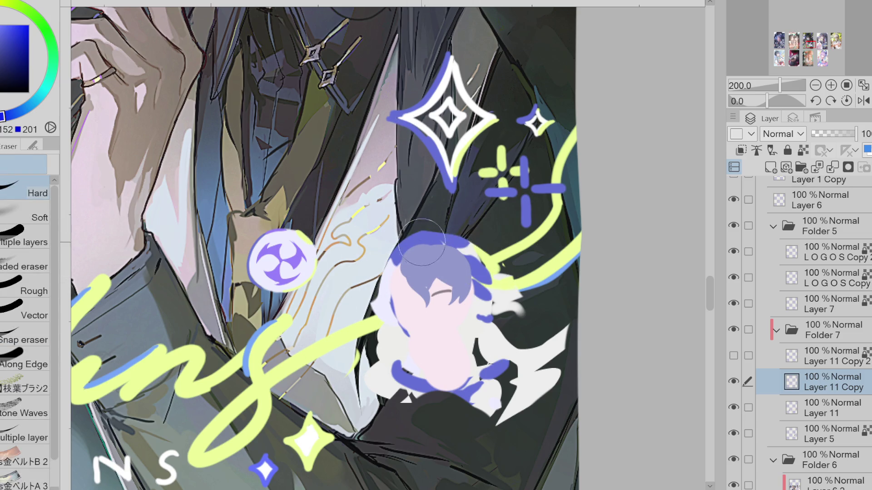
pyautogui.press('p')
pyautogui.moveTo(401, 254); pyautogui.dragTo(391, 313)
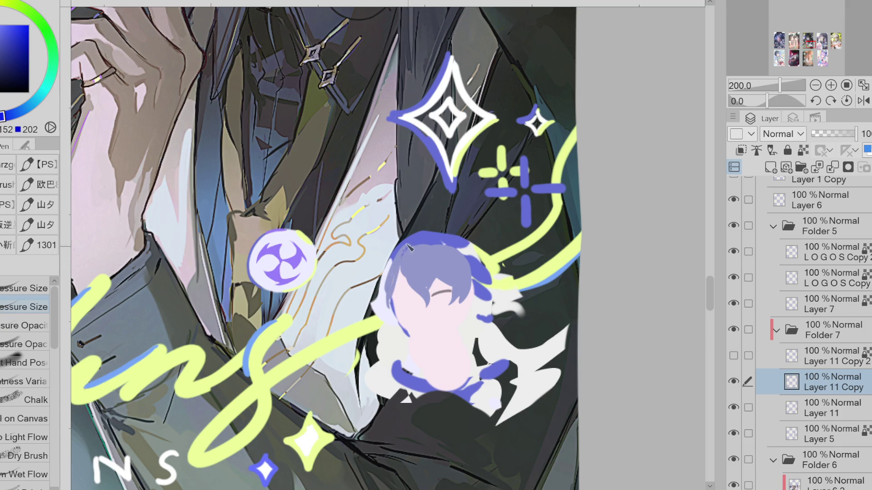
pyautogui.press('w')
pyautogui.moveTo(396, 262)
pyautogui.mouseDown()
pyautogui.moveTo(409, 265)
pyautogui.moveTo(399, 320)
pyautogui.moveTo(384, 274)
pyautogui.mouseUp()
pyautogui.click(499, 351)
pyautogui.click(259, 351)
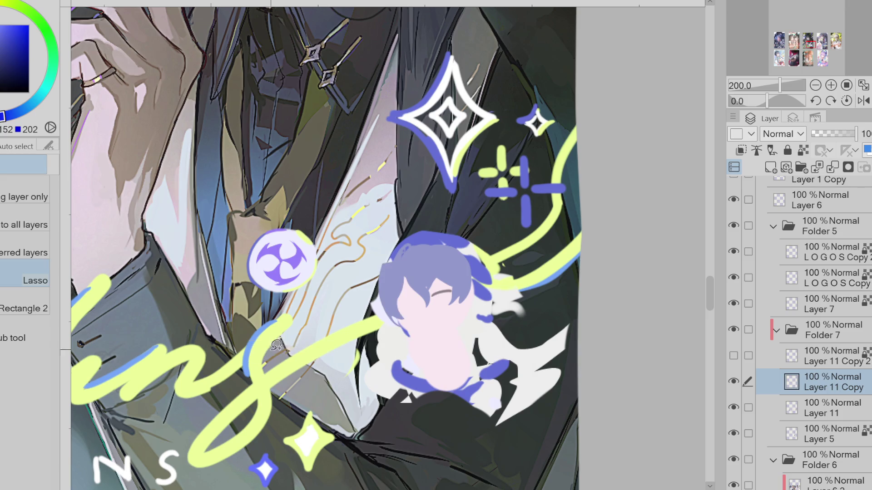
# Step: Try a lasso-filled blob near the eye, undo it, and pick dark brown for the eye line
pyautogui.press('g')
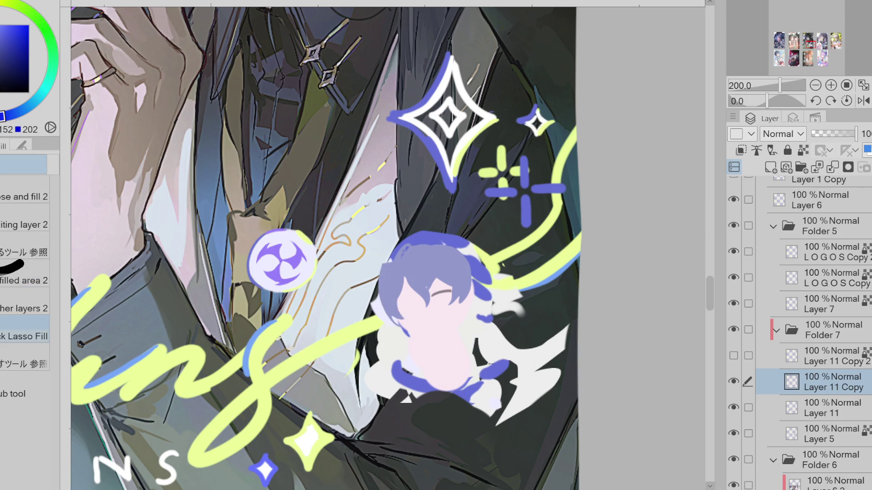
pyautogui.moveTo(437, 293)
pyautogui.mouseDown()
pyautogui.moveTo(449, 296)
pyautogui.moveTo(448, 285)
pyautogui.mouseUp()
pyautogui.hotkey('ctrl', 'z')
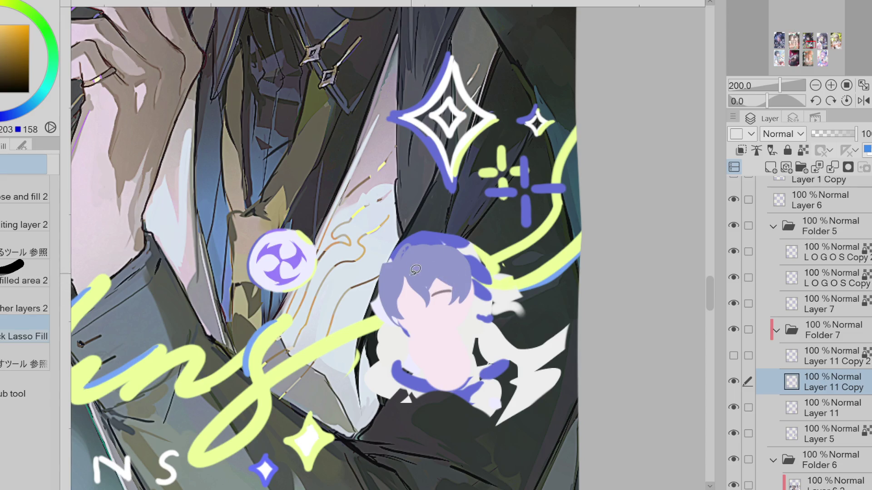
pyautogui.keyDown('alt'); pyautogui.click(176, 196); pyautogui.keyUp('alt')
# Step: Draw a straight closed-eye line in brown, undoing and redoing to compare
pyautogui.press('p')
pyautogui.scroll(2, 409, 303)
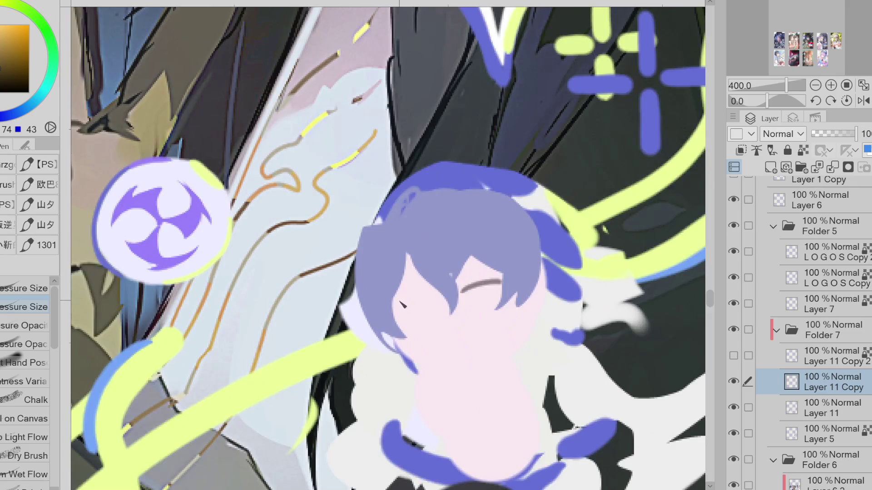
pyautogui.hotkey('ctrl', 'z')
pyautogui.moveTo(393, 304)
pyautogui.mouseDown()
pyautogui.moveTo(501, 284)
pyautogui.moveTo(422, 305)
pyautogui.moveTo(429, 294)
pyautogui.mouseUp()
pyautogui.hotkey('ctrl', 'z')
pyautogui.hotkey('ctrl', 'y')
pyautogui.hotkey('ctrl', 'z')
pyautogui.hotkey('ctrl', 'y')
# Step: Add a blue-grey stroke under the left eye and fill both irises yellow-tan
pyautogui.keyDown('alt'); pyautogui.click(423, 242); pyautogui.keyUp('alt')
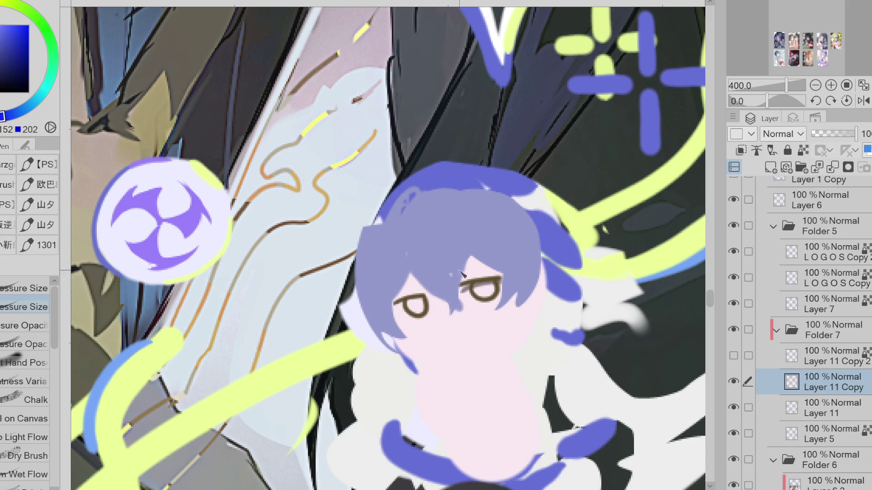
pyautogui.keyDown('alt'); pyautogui.click(474, 285); pyautogui.keyUp('alt')
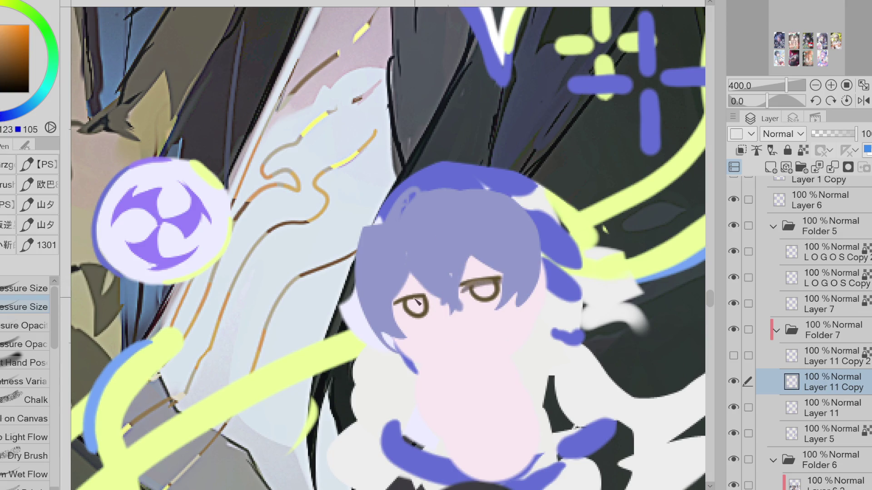
pyautogui.keyDown('alt'); pyautogui.click(466, 289); pyautogui.keyUp('alt')
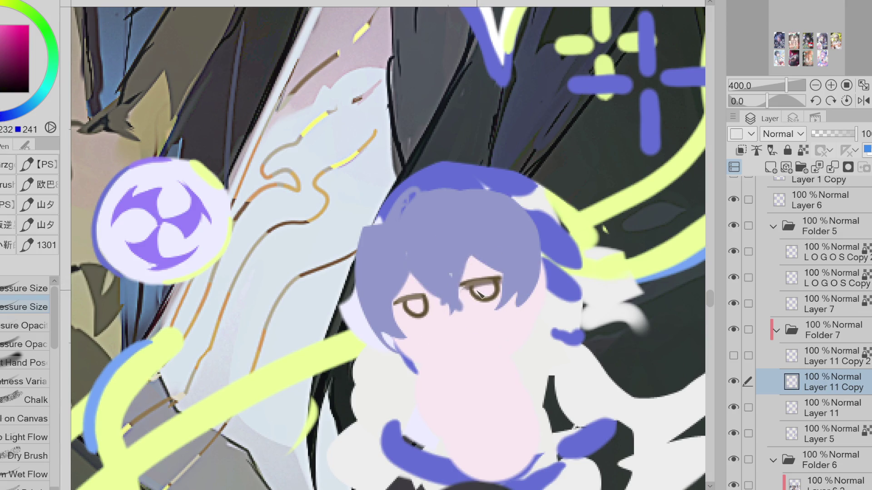
pyautogui.keyDown('alt'); pyautogui.click(468, 265); pyautogui.keyUp('alt')
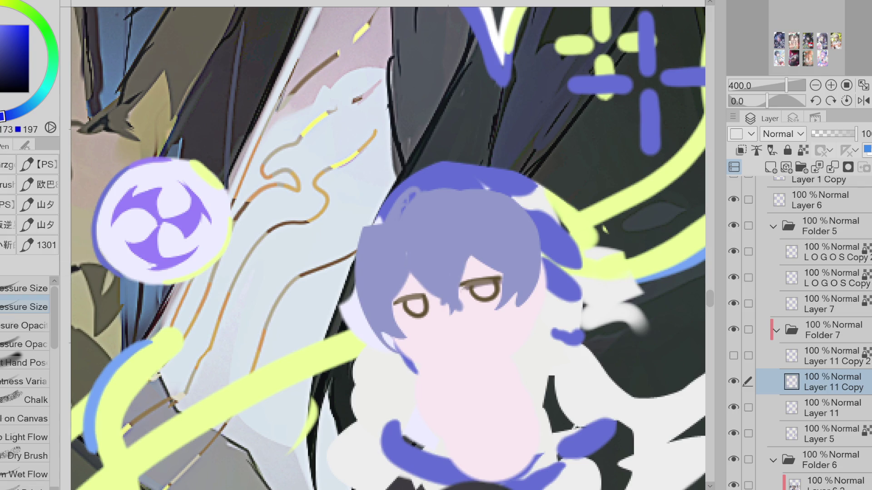
pyautogui.moveTo(412, 318); pyautogui.dragTo(422, 318)
pyautogui.press('x')
pyautogui.click(13, 43)
pyautogui.moveTo(427, 307)
pyautogui.mouseDown()
pyautogui.moveTo(416, 309)
pyautogui.moveTo(423, 313)
pyautogui.mouseUp()
pyautogui.moveTo(485, 294); pyautogui.dragTo(489, 295)
# Step: Draw a small curved mouth below the eyes, redo it, and sample a hair colour
pyautogui.scroll(-5, 305, 208)
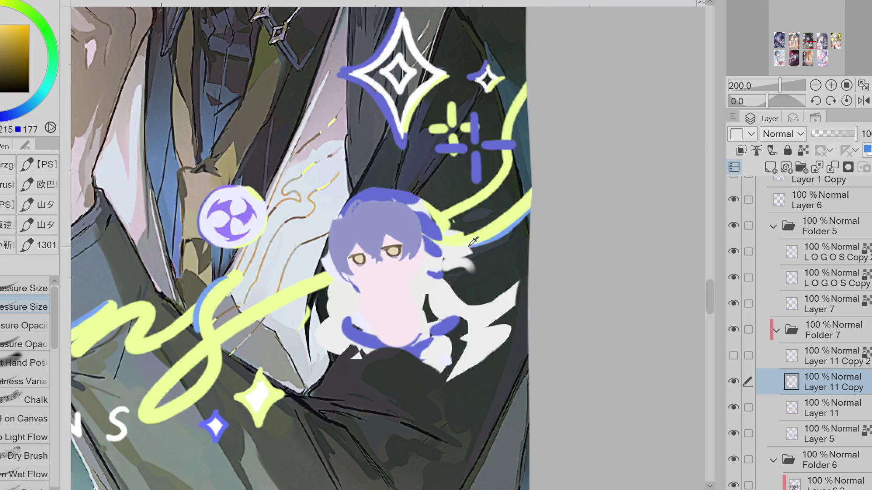
pyautogui.scroll(5, 461, 252)
pyautogui.click(300, 223)
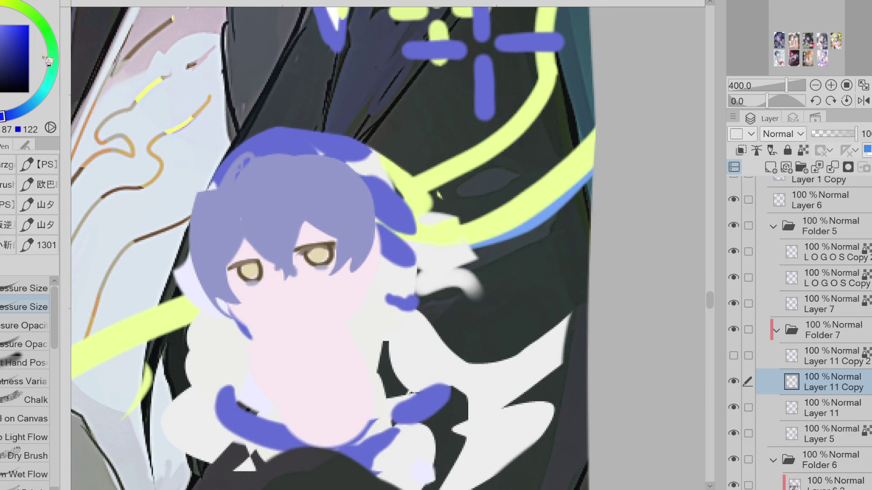
pyautogui.moveTo(267, 314); pyautogui.dragTo(298, 326)
pyautogui.hotkey('ctrl', 'z')
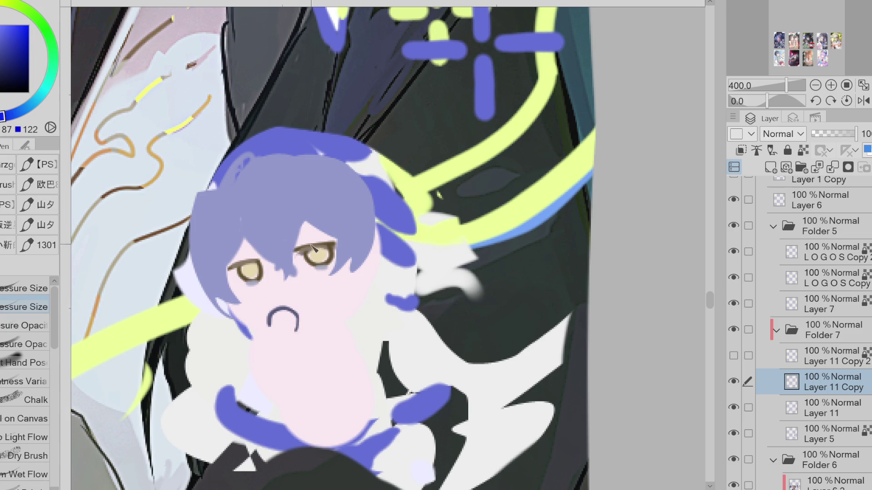
pyautogui.keyDown('alt'); pyautogui.click(288, 209); pyautogui.keyUp('alt')
# Step: Lasso-select the area between the chibi's eyes and fill it with blue
pyautogui.press('m')
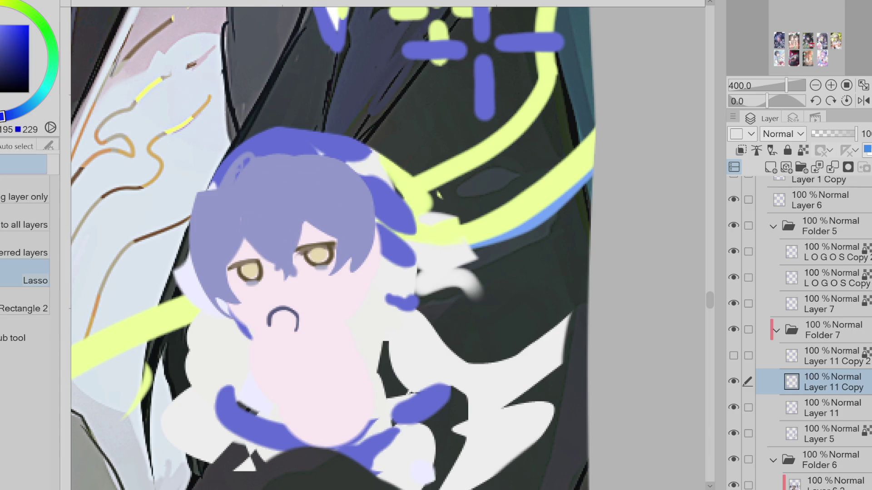
pyautogui.moveTo(275, 249)
pyautogui.mouseDown()
pyautogui.moveTo(293, 239)
pyautogui.moveTo(290, 273)
pyautogui.mouseUp()
pyautogui.click(385, 300)
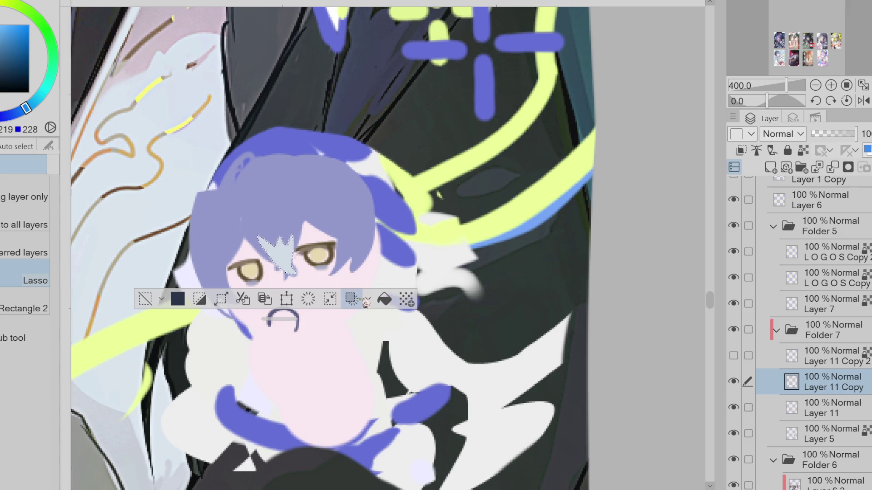
pyautogui.click(146, 299)
pyautogui.click(17, 112)
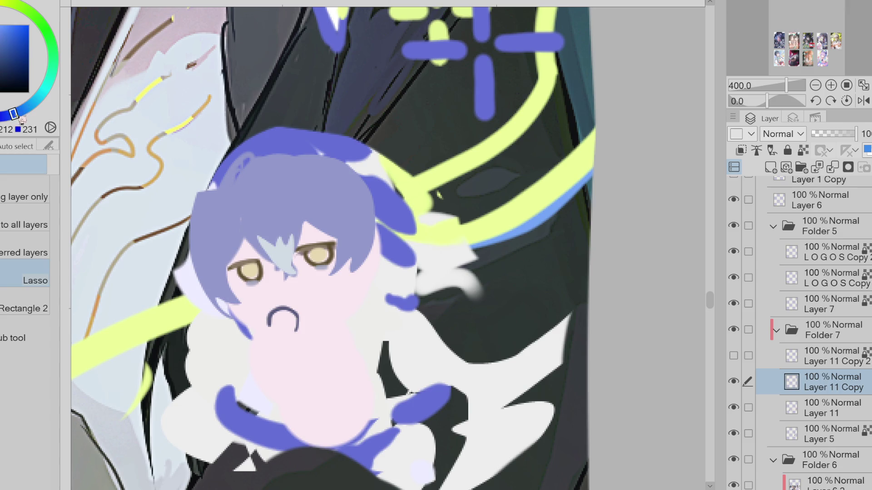
pyautogui.hotkey('ctrl', 'z')
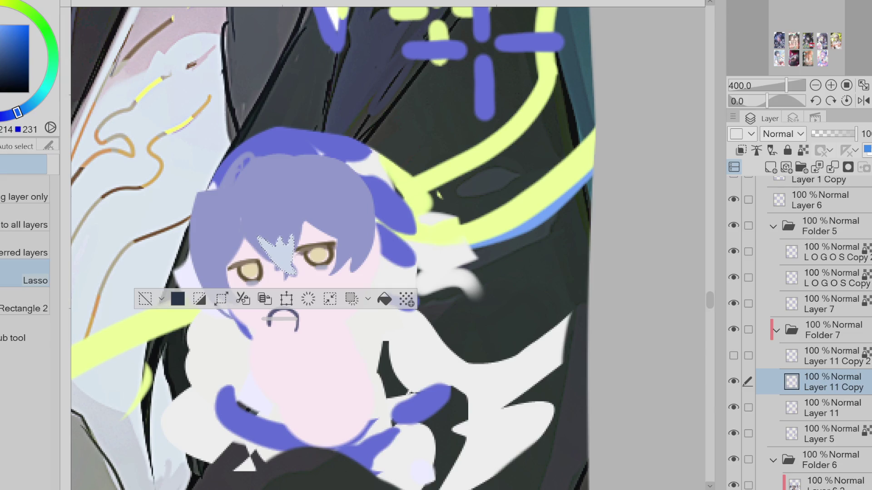
pyautogui.click(2, 116)
pyautogui.click(145, 299)
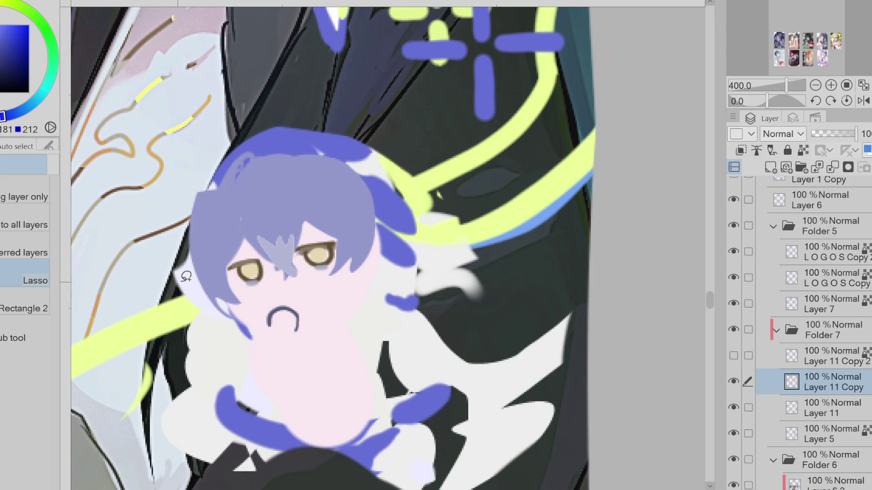
# Step: Lasso-fill lavender strands beside both eyes and a lighter lavender strand between them
pyautogui.press('p')
pyautogui.press('m')
pyautogui.press('g')
pyautogui.moveTo(341, 242)
pyautogui.mouseDown()
pyautogui.moveTo(353, 258)
pyautogui.moveTo(345, 288)
pyautogui.mouseUp()
pyautogui.moveTo(226, 261)
pyautogui.mouseDown()
pyautogui.moveTo(237, 297)
pyautogui.moveTo(245, 232)
pyautogui.moveTo(302, 272)
pyautogui.moveTo(290, 212)
pyautogui.moveTo(259, 232)
pyautogui.mouseUp()
pyautogui.moveTo(273, 252)
pyautogui.mouseDown()
pyautogui.moveTo(280, 274)
pyautogui.moveTo(297, 252)
pyautogui.moveTo(273, 268)
pyautogui.moveTo(284, 279)
pyautogui.mouseUp()
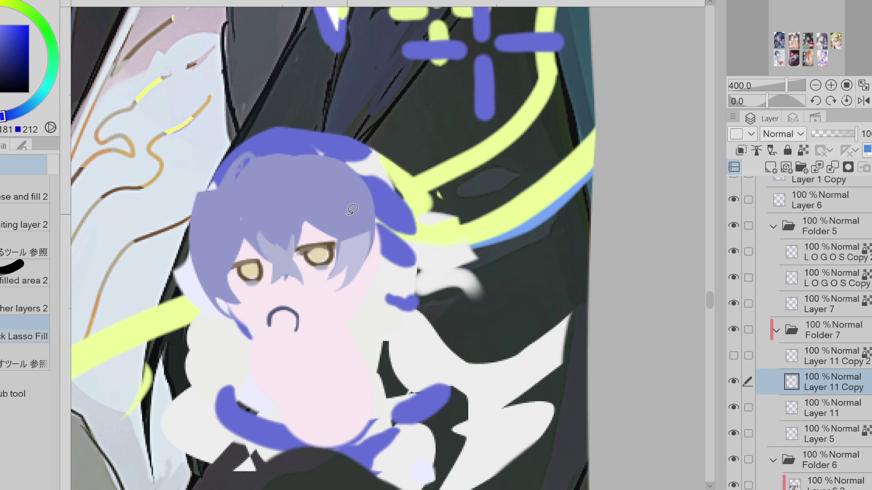
# Step: Fill an open oval mouth, redoing it in dark slate instead of grey
pyautogui.moveTo(294, 289)
pyautogui.mouseDown()
pyautogui.moveTo(270, 323)
pyautogui.moveTo(305, 302)
pyautogui.moveTo(288, 312)
pyautogui.moveTo(294, 320)
pyautogui.mouseUp()
pyautogui.hotkey('ctrl', 'z')
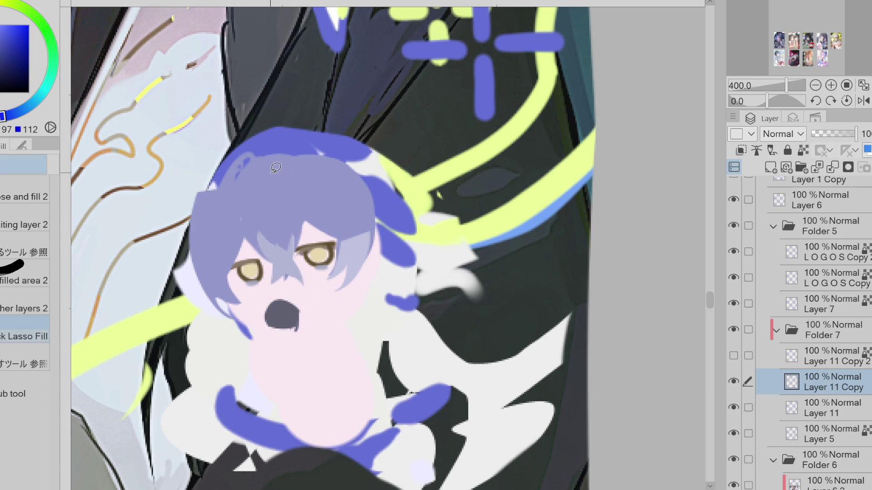
pyautogui.keyDown('alt'); pyautogui.click(280, 257); pyautogui.keyUp('alt')
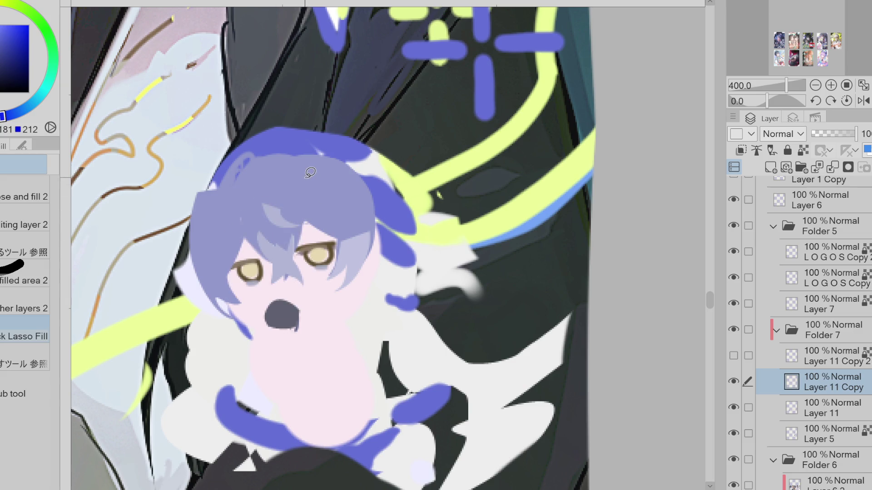
# Step: Draw a dark-blue curved line through the chibi's hair with the Pen
pyautogui.press('p')
pyautogui.moveTo(261, 182); pyautogui.dragTo(281, 227)
pyautogui.keyDown('alt'); pyautogui.click(331, 144); pyautogui.keyUp('alt')
pyautogui.hotkey('ctrl', 'z')
pyautogui.moveTo(257, 195); pyautogui.dragTo(283, 230)
pyautogui.keyDown('alt'); pyautogui.click(259, 200); pyautogui.keyUp('alt')
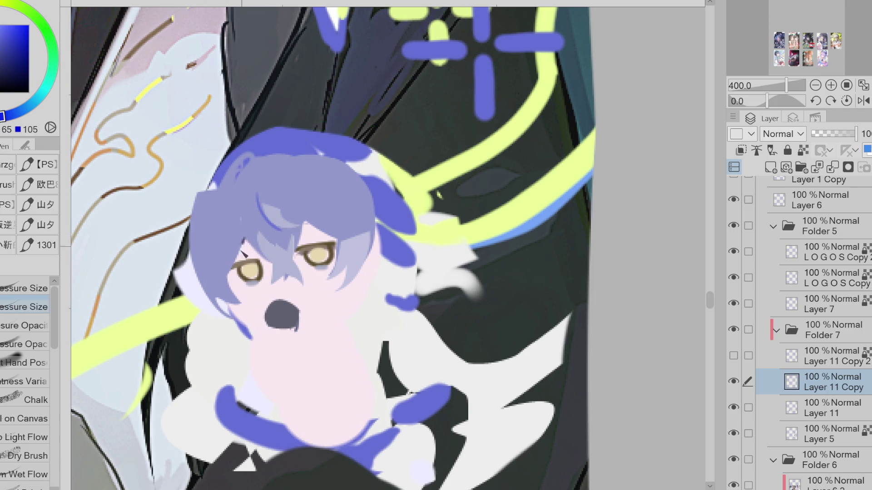
# Step: Draw a thin dark strand line running down between the eyes
pyautogui.moveTo(271, 282); pyautogui.dragTo(286, 277)
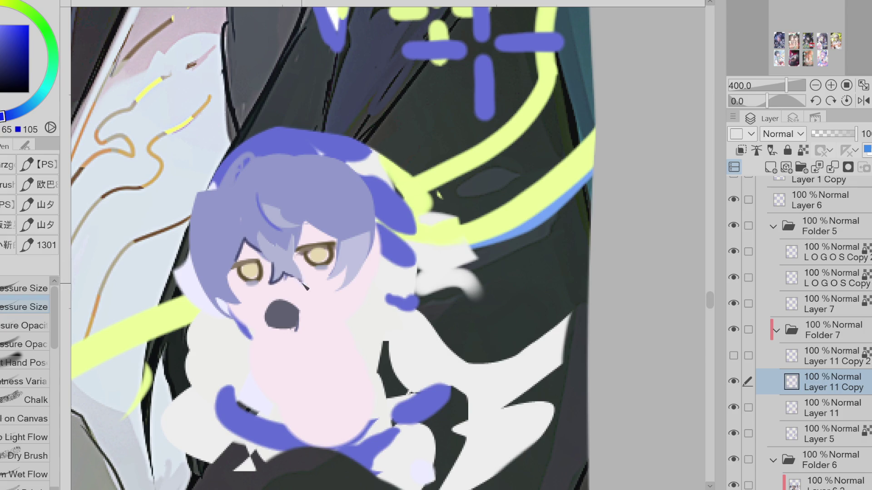
pyautogui.keyDown('alt'); pyautogui.click(335, 240); pyautogui.keyUp('alt')
pyautogui.keyDown('alt'); pyautogui.click(297, 272); pyautogui.keyUp('alt')
pyautogui.moveTo(301, 223); pyautogui.dragTo(294, 258)
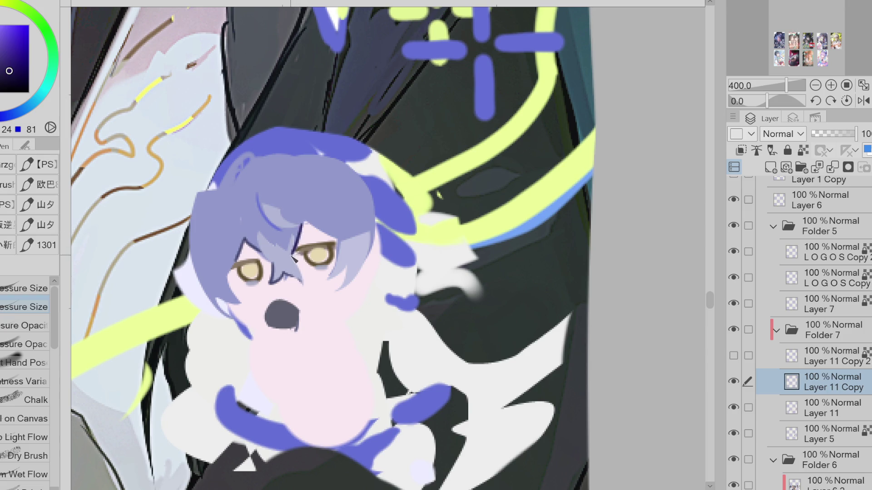
pyautogui.hotkey('ctrl', 'z')
pyautogui.keyDown('alt'); pyautogui.click(128, 93); pyautogui.keyUp('alt')
pyautogui.moveTo(305, 226); pyautogui.dragTo(302, 278)
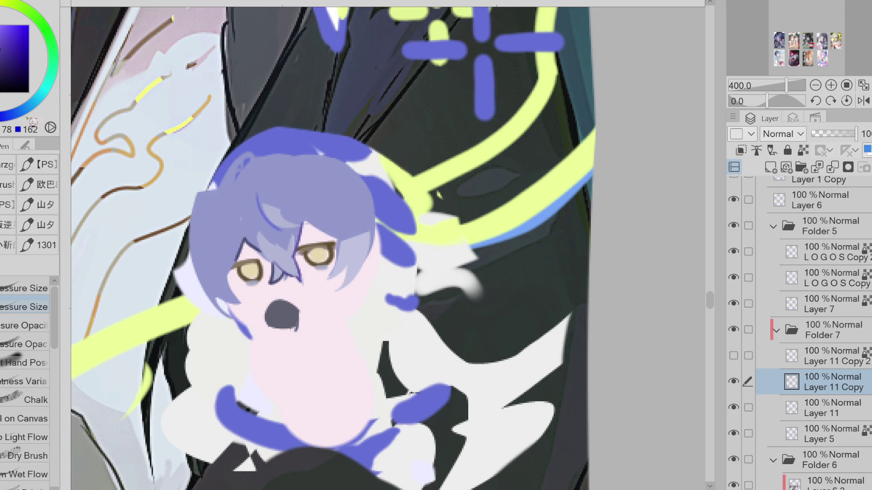
# Step: Outline the hair above and beside the right eye in darker blue
pyautogui.keyDown('alt'); pyautogui.click(105, 105); pyautogui.keyUp('alt')
pyautogui.moveTo(305, 221); pyautogui.dragTo(337, 240)
pyautogui.keyDown('alt'); pyautogui.click(334, 198); pyautogui.keyUp('alt')
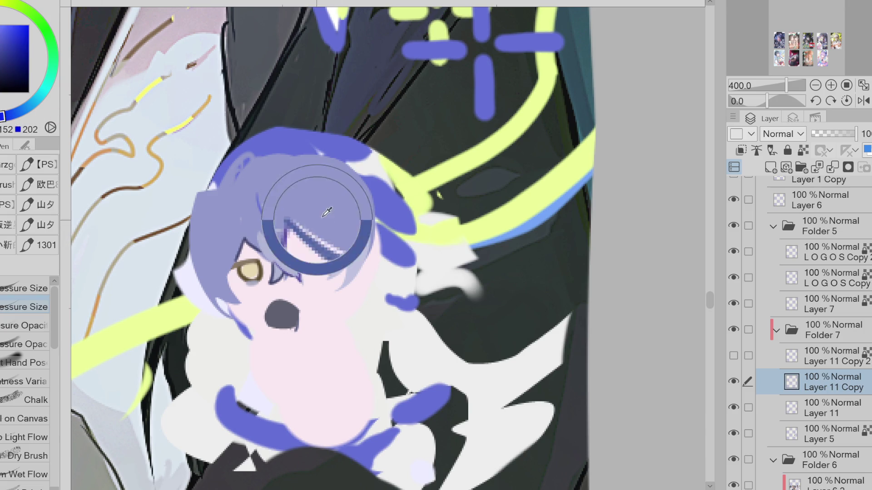
pyautogui.keyDown('alt'); pyautogui.click(331, 204); pyautogui.keyUp('alt')
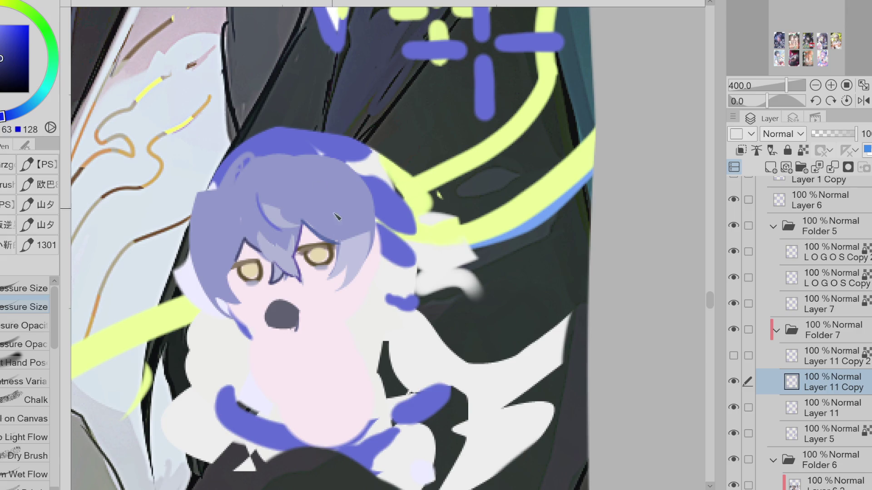
pyautogui.moveTo(338, 230)
pyautogui.mouseDown()
pyautogui.moveTo(329, 279)
pyautogui.moveTo(367, 227)
pyautogui.mouseUp()
pyautogui.moveTo(353, 199); pyautogui.dragTo(364, 236)
# Step: Draw thin cheek lines below the left eye and dark brown eyelid lines over both eyes
pyautogui.moveTo(233, 281); pyautogui.dragTo(241, 295)
pyautogui.moveTo(243, 299)
pyautogui.mouseDown()
pyautogui.moveTo(267, 317)
pyautogui.moveTo(293, 310)
pyautogui.mouseUp()
pyautogui.hotkey('ctrl', 'z')
pyautogui.hotkey('ctrl', 'z')
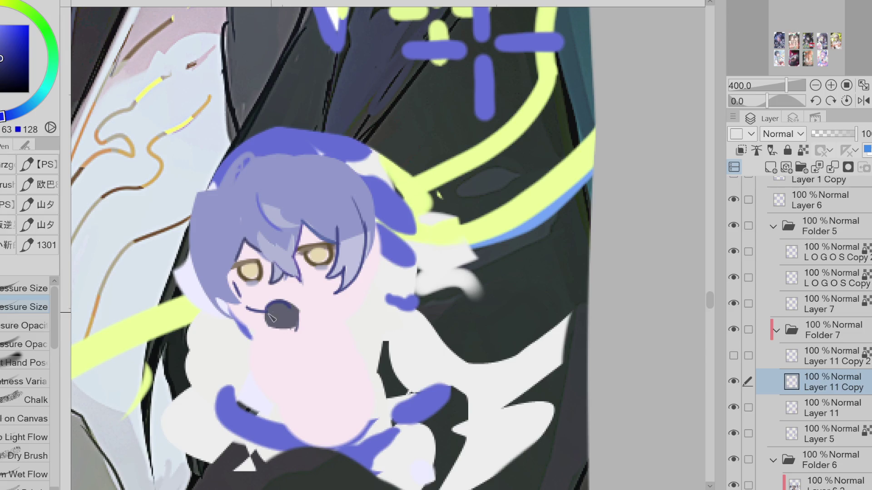
pyautogui.keyDown('alt'); pyautogui.click(302, 259); pyautogui.keyUp('alt')
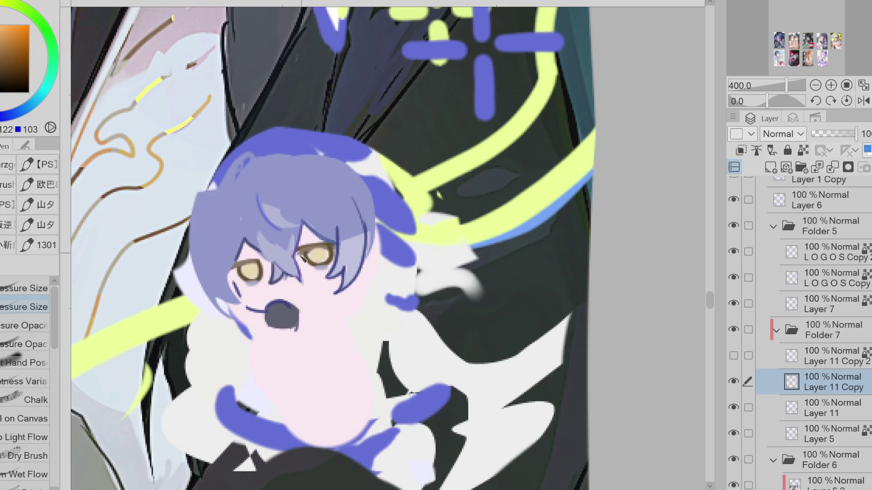
pyautogui.keyDown('alt'); pyautogui.click(337, 256); pyautogui.keyUp('alt')
pyautogui.moveTo(296, 251); pyautogui.dragTo(335, 249)
pyautogui.moveTo(233, 268); pyautogui.dragTo(262, 266)
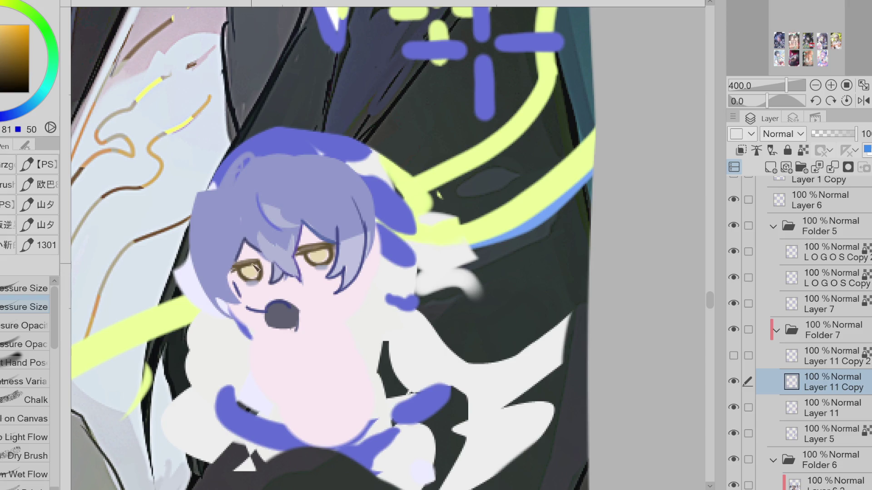
# Step: Lasso-fill the hair's blue colour around the left eye
pyautogui.keyDown('alt'); pyautogui.click(205, 248); pyautogui.keyUp('alt')
pyautogui.press('m')
pyautogui.keyDown('alt'); pyautogui.click(354, 234); pyautogui.keyUp('alt')
pyautogui.press('g')
pyautogui.moveTo(234, 272)
pyautogui.mouseDown()
pyautogui.moveTo(268, 300)
pyautogui.moveTo(224, 269)
pyautogui.mouseUp()
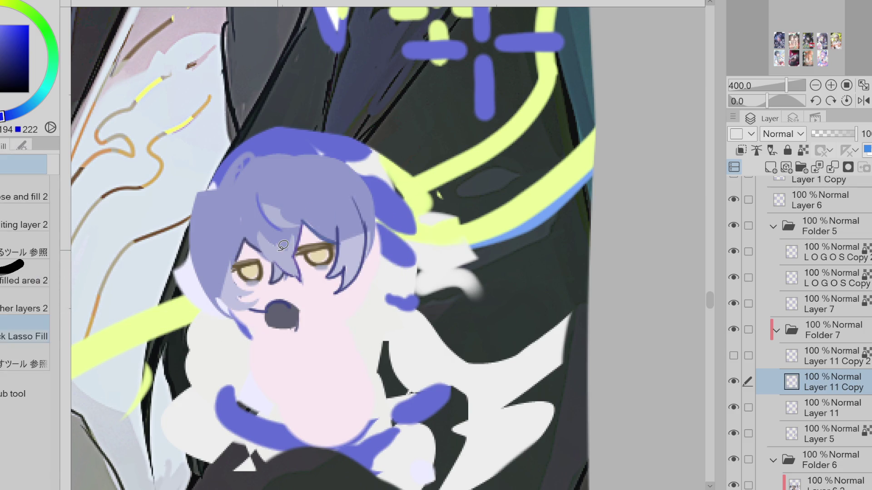
# Step: Draw a dark hair line left of the left eye and a curved line across the hair top
pyautogui.keyDown('alt'); pyautogui.click(238, 250); pyautogui.keyUp('alt')
pyautogui.press('p')
pyautogui.moveTo(233, 238); pyautogui.dragTo(226, 281)
pyautogui.moveTo(286, 162); pyautogui.dragTo(348, 193)
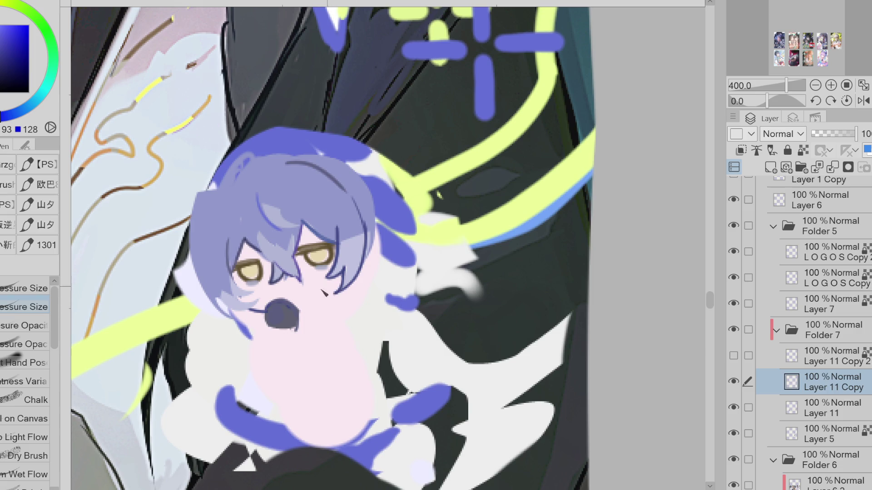
pyautogui.scroll(-2, 337, 289)
# Step: Lasso-fill new hair strands at the upper-right edge, undoing a stray fill beside the mouth
pyautogui.press('e')
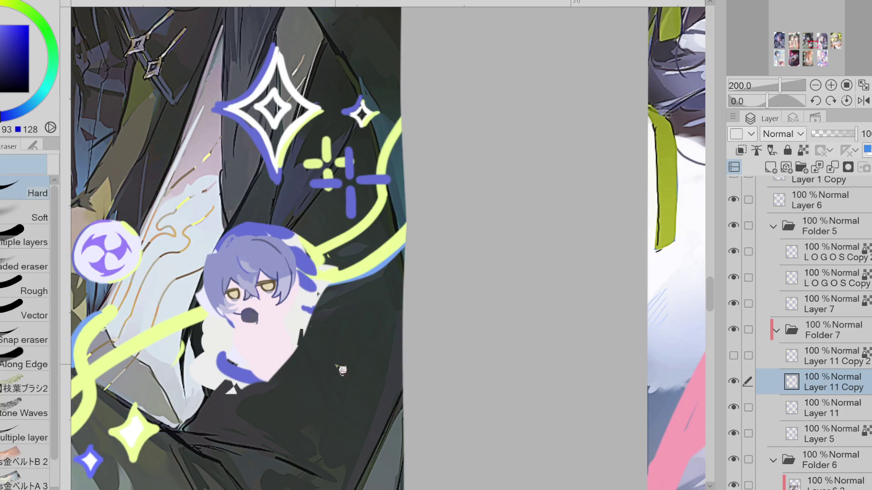
pyautogui.keyDown('alt'); pyautogui.click(314, 259); pyautogui.keyUp('alt')
pyautogui.press('m')
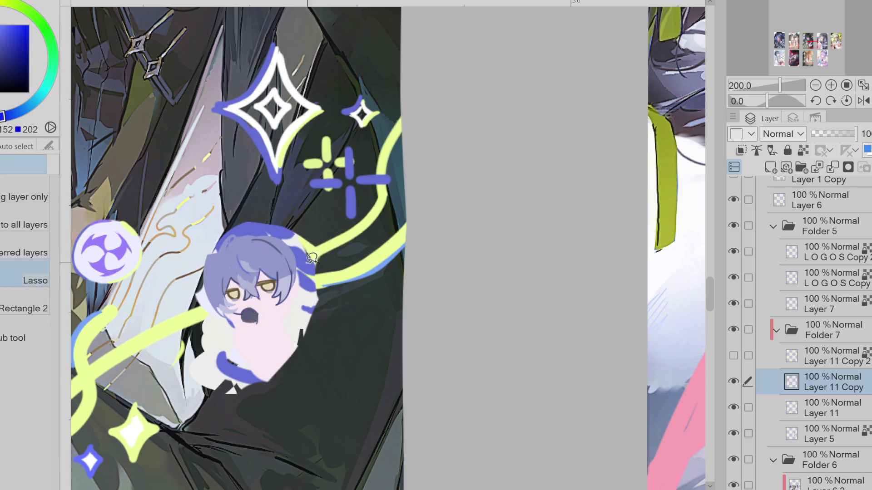
pyautogui.moveTo(315, 273); pyautogui.dragTo(320, 279)
pyautogui.click(314, 268)
pyautogui.press('g')
pyautogui.moveTo(294, 237)
pyautogui.mouseDown()
pyautogui.moveTo(312, 256)
pyautogui.moveTo(293, 241)
pyautogui.mouseUp()
pyautogui.moveTo(298, 275)
pyautogui.mouseDown()
pyautogui.moveTo(306, 292)
pyautogui.moveTo(350, 285)
pyautogui.moveTo(309, 297)
pyautogui.moveTo(349, 259)
pyautogui.moveTo(318, 279)
pyautogui.moveTo(328, 296)
pyautogui.moveTo(261, 320)
pyautogui.mouseUp()
pyautogui.hotkey('ctrl', 'z')
# Step: Lasso-fill a new spiky strand in lavender on the hair's left side
pyautogui.press('p')
pyautogui.keyDown('alt'); pyautogui.click(304, 261); pyautogui.keyUp('alt')
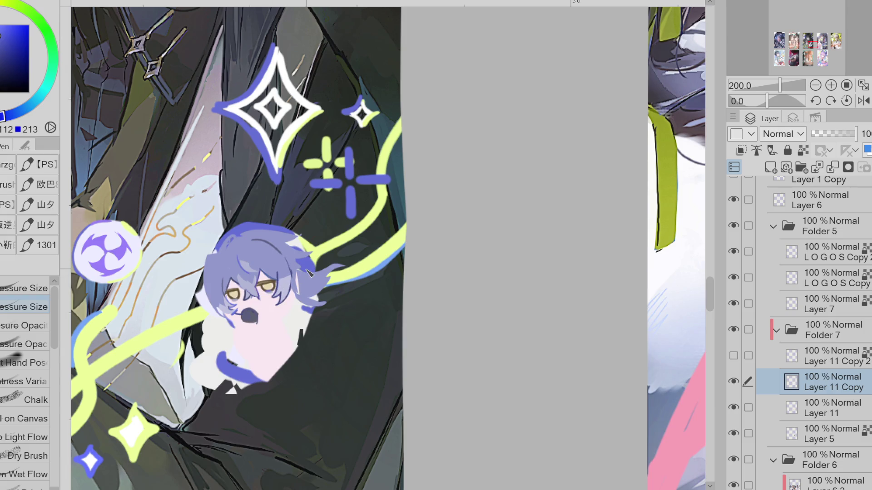
pyautogui.press('g')
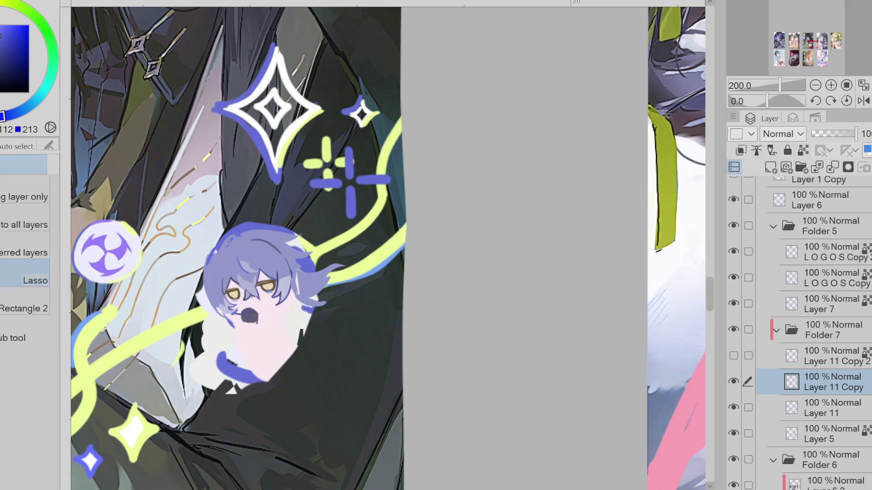
pyautogui.moveTo(226, 244)
pyautogui.mouseDown()
pyautogui.moveTo(192, 276)
pyautogui.moveTo(210, 271)
pyautogui.moveTo(222, 245)
pyautogui.mouseUp()
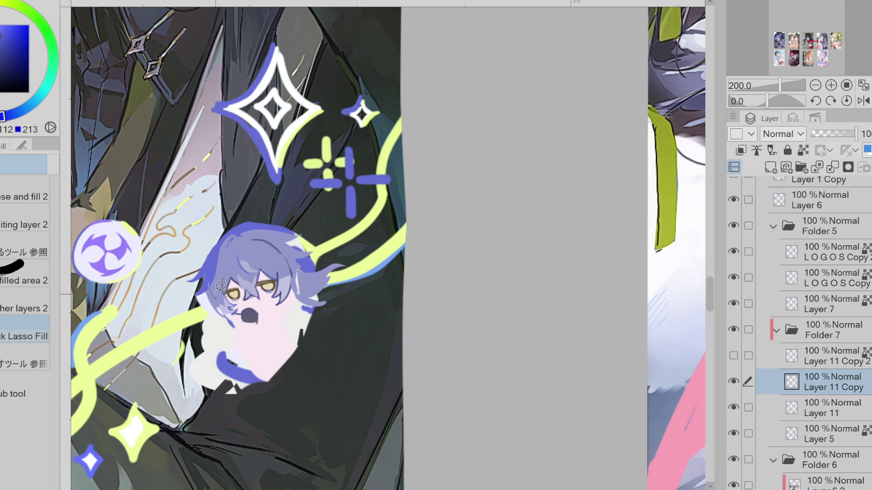
# Step: Dot small yellow-green marks in the fringe, undoing stray strokes around the mouth
pyautogui.keyDown('alt'); pyautogui.click(322, 248); pyautogui.keyUp('alt')
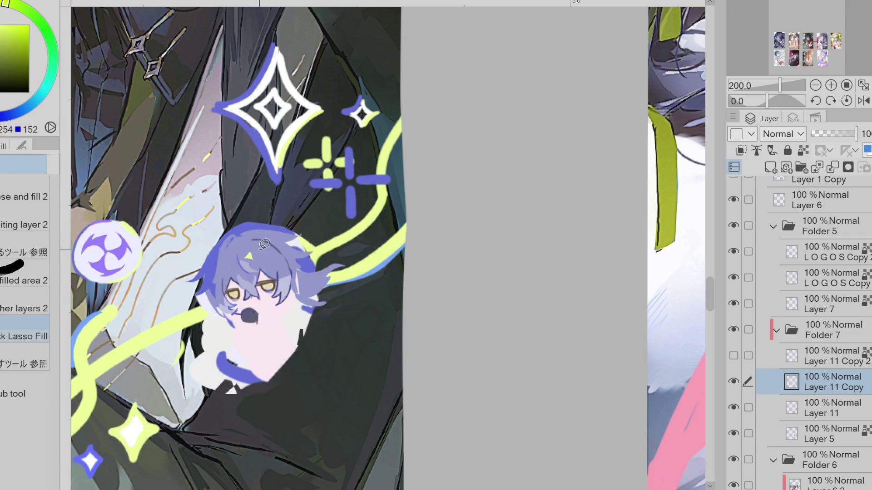
pyautogui.press('p')
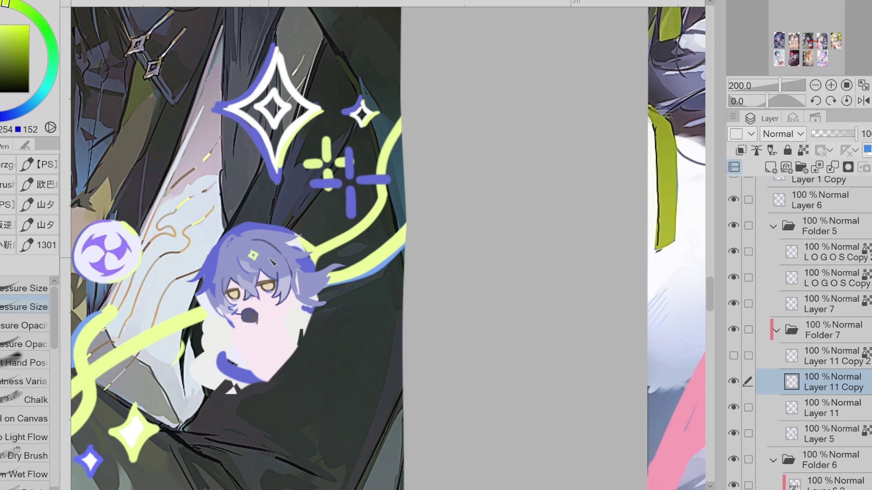
pyautogui.keyDown('alt'); pyautogui.click(271, 291); pyautogui.keyUp('alt')
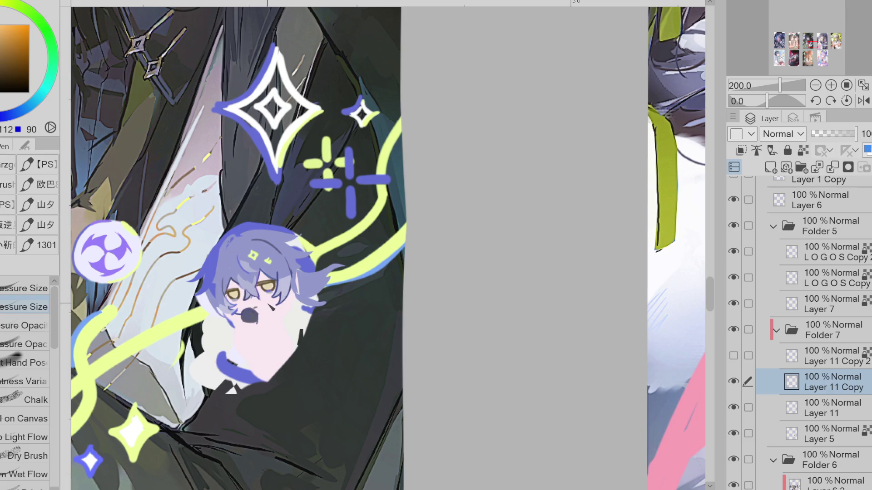
pyautogui.keyDown('alt'); pyautogui.click(259, 316); pyautogui.keyUp('alt')
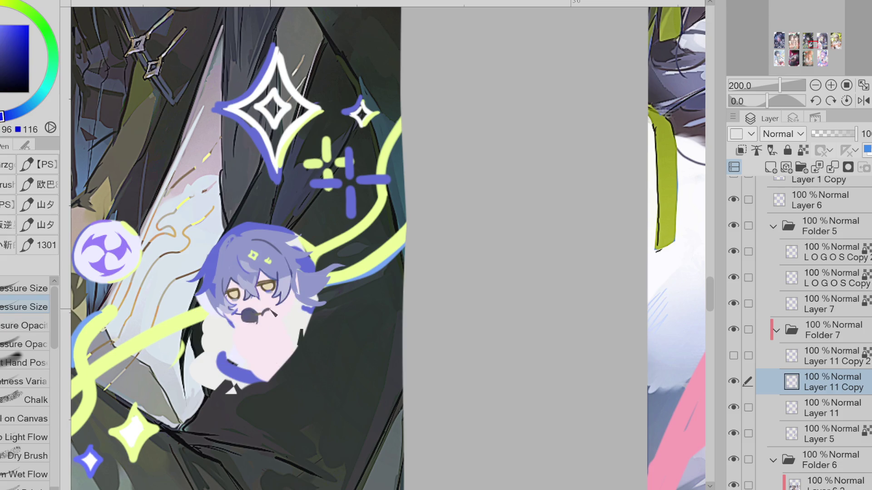
pyautogui.hotkey('ctrl', 'z')
pyautogui.keyDown('alt'); pyautogui.click(235, 294); pyautogui.keyUp('alt')
pyautogui.keyDown('alt'); pyautogui.click(240, 301); pyautogui.keyUp('alt')
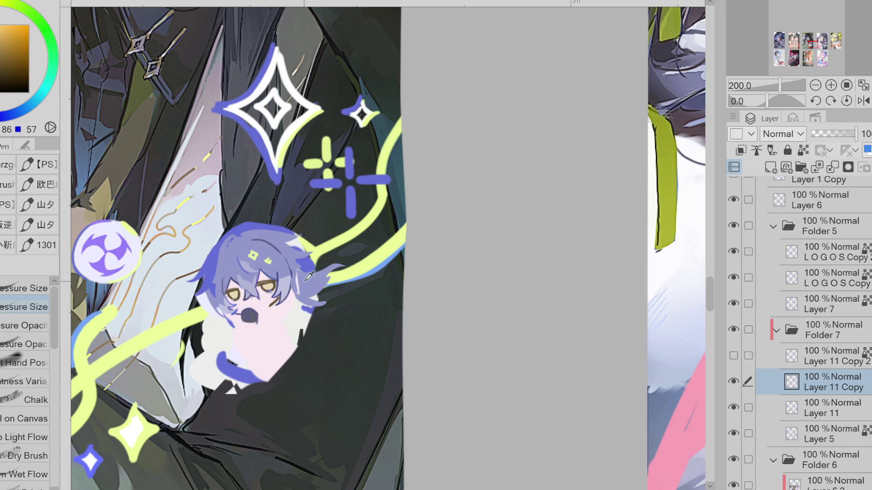
# Step: Erase the lower body marks below the face and the whitish patch at the hair's top-right
pyautogui.press('e')
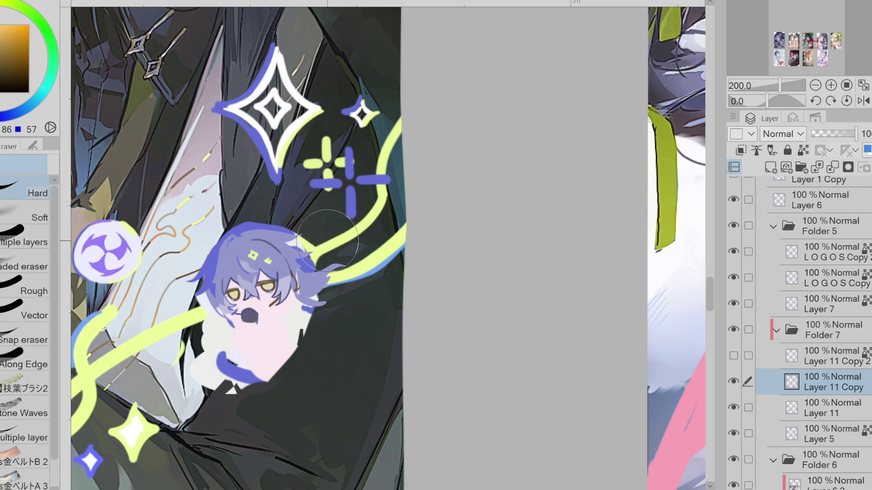
pyautogui.moveTo(210, 363)
pyautogui.mouseDown()
pyautogui.moveTo(195, 358)
pyautogui.moveTo(204, 377)
pyautogui.moveTo(236, 345)
pyautogui.mouseUp()
pyautogui.press('p')
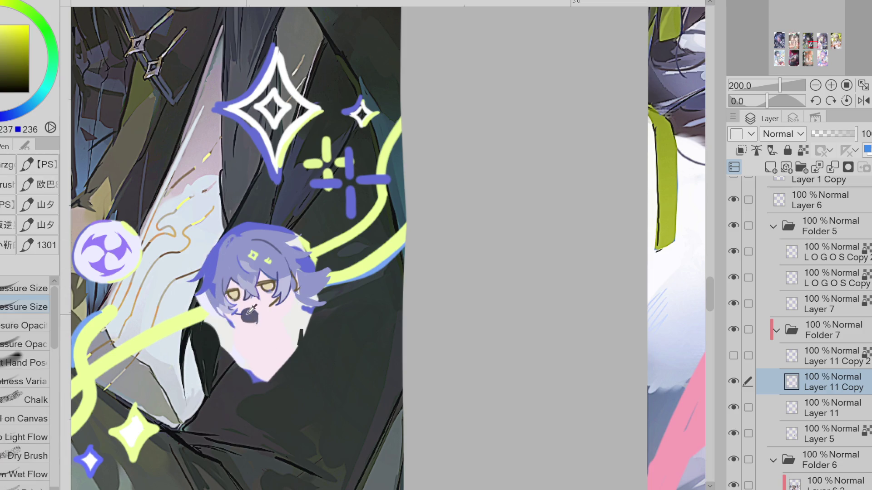
pyautogui.press('e')
pyautogui.moveTo(204, 314)
pyautogui.mouseDown()
pyautogui.moveTo(196, 325)
pyautogui.moveTo(231, 368)
pyautogui.moveTo(268, 390)
pyautogui.moveTo(299, 363)
pyautogui.mouseUp()
pyautogui.moveTo(318, 238)
pyautogui.mouseDown()
pyautogui.moveTo(300, 248)
pyautogui.moveTo(324, 247)
pyautogui.mouseUp()
# Step: Reshape the hair's top edge in blue and lasso-fill a new spike at the upper right
pyautogui.keyDown('alt'); pyautogui.click(277, 248); pyautogui.keyUp('alt')
pyautogui.moveTo(260, 217)
pyautogui.mouseDown()
pyautogui.moveTo(245, 225)
pyautogui.moveTo(284, 225)
pyautogui.moveTo(292, 242)
pyautogui.moveTo(315, 252)
pyautogui.moveTo(291, 240)
pyautogui.mouseUp()
pyautogui.press('m')
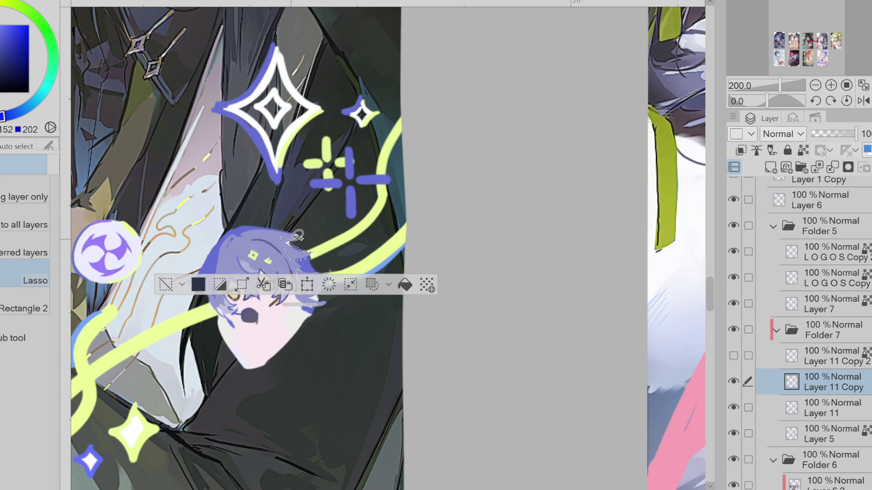
pyautogui.hotkey('ctrl', 'd')
pyautogui.press('g')
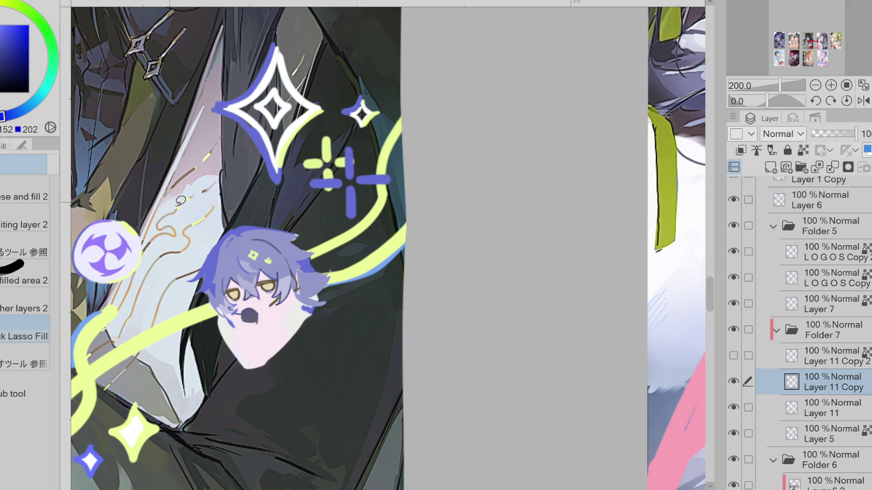
pyautogui.moveTo(291, 237)
pyautogui.mouseDown()
pyautogui.moveTo(307, 228)
pyautogui.moveTo(294, 241)
pyautogui.mouseUp()
# Step: Resample the lavender, blue and tan eye colours, ending on the Pen with the left eye's colour
pyautogui.press('p')
pyautogui.keyDown('alt'); pyautogui.click(232, 242); pyautogui.keyUp('alt')
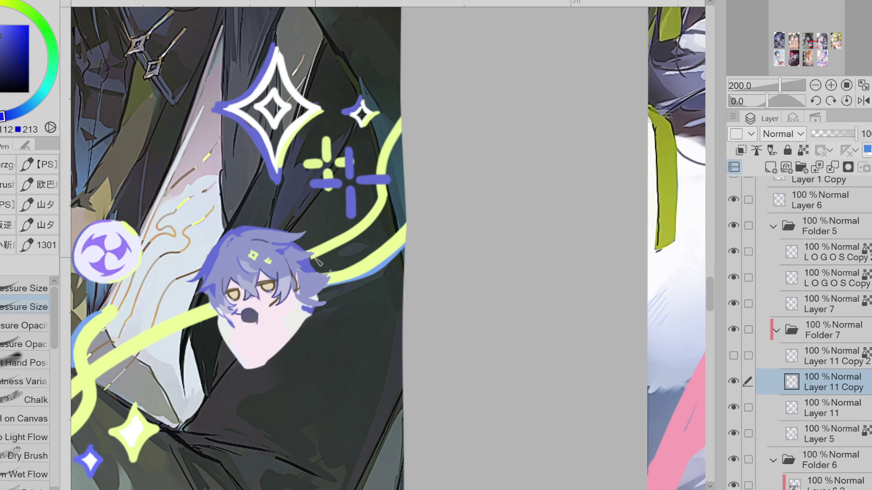
pyautogui.press('e')
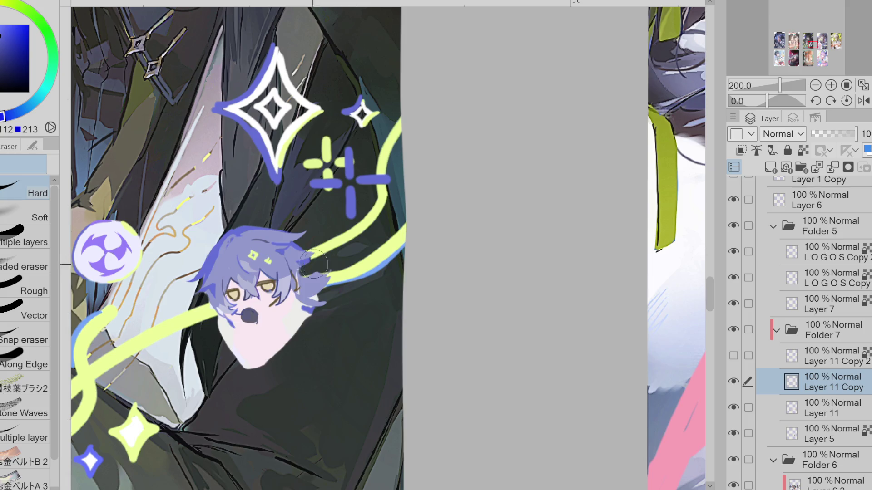
pyautogui.press('w')
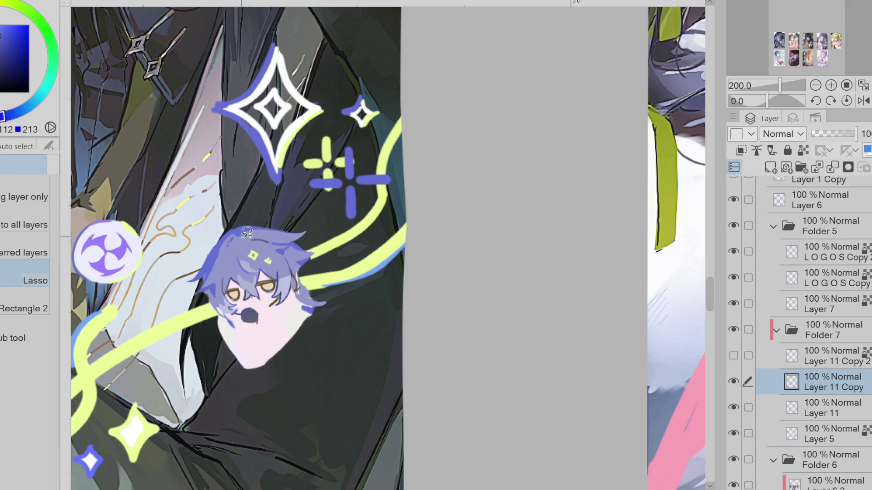
pyautogui.press('g')
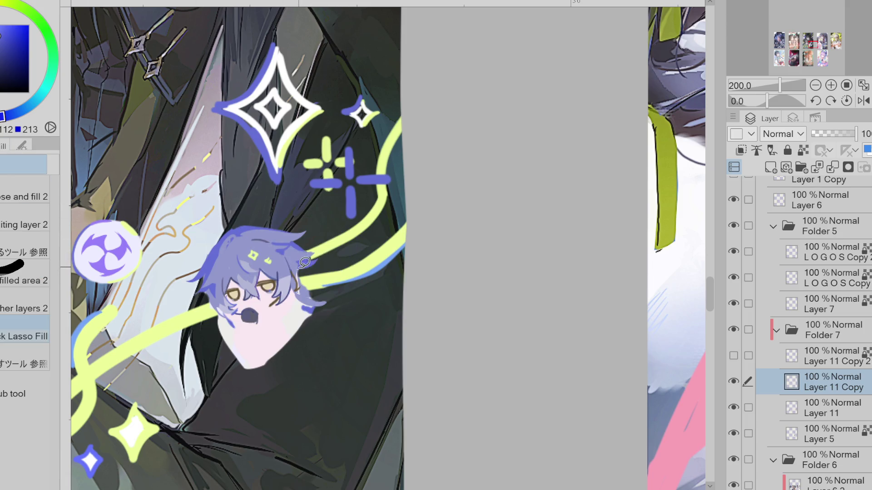
pyautogui.keyDown('alt'); pyautogui.click(305, 256); pyautogui.keyUp('alt')
pyautogui.scroll(3, 268, 277)
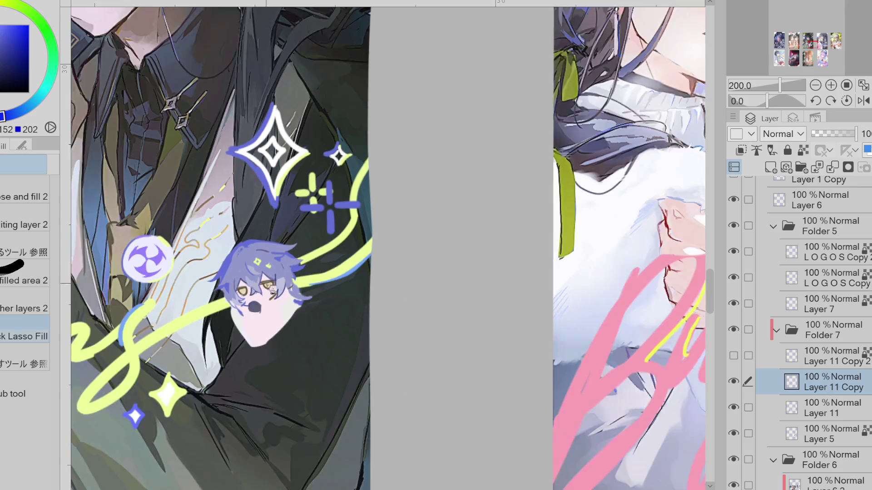
pyautogui.keyDown('alt'); pyautogui.click(267, 276); pyautogui.keyUp('alt')
pyautogui.keyDown('alt'); pyautogui.click(259, 287); pyautogui.keyUp('alt')
pyautogui.press('p')
pyautogui.keyDown('alt'); pyautogui.click(212, 304); pyautogui.keyUp('alt')
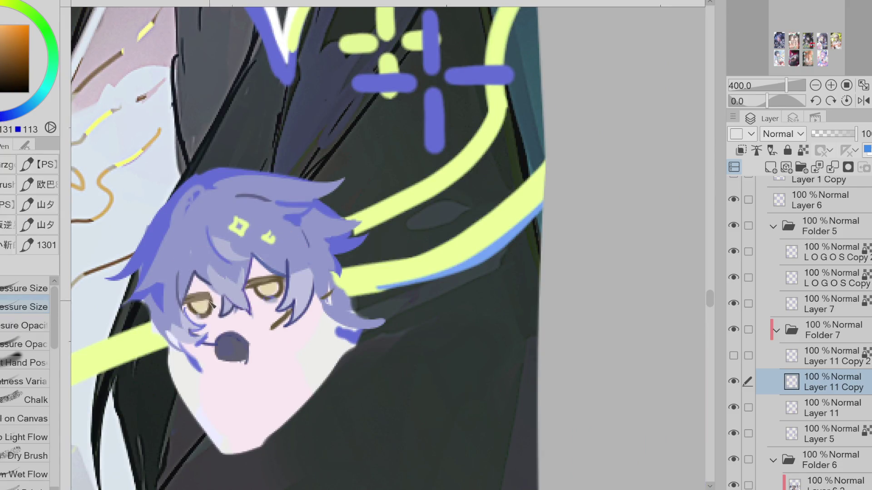
# Step: Draw a dark brown line on the face's left side and a brown strand on the upper-left hair
pyautogui.keyDown('alt'); pyautogui.click(198, 306); pyautogui.keyUp('alt')
pyautogui.moveTo(200, 245); pyautogui.dragTo(191, 271)
pyautogui.keyDown('alt'); pyautogui.click(243, 197); pyautogui.keyUp('alt')
pyautogui.moveTo(214, 191)
pyautogui.mouseDown()
pyautogui.moveTo(196, 207)
pyautogui.moveTo(219, 248)
pyautogui.moveTo(253, 268)
pyautogui.mouseUp()
pyautogui.keyDown('alt'); pyautogui.click(257, 185); pyautogui.keyUp('alt')
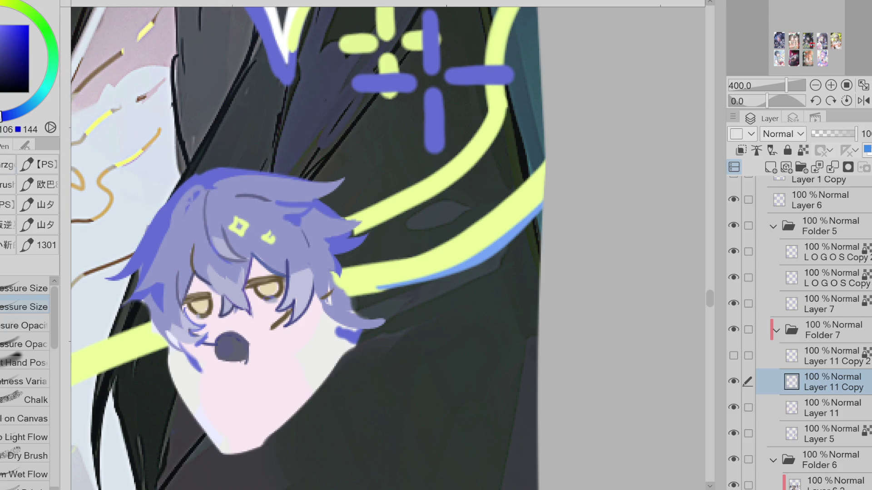
# Step: Lasso-fill new hair spikes above the head, undoing a stray blue arc beside the mouth
pyautogui.press('g')
pyautogui.moveTo(200, 156)
pyautogui.mouseDown()
pyautogui.moveTo(234, 148)
pyautogui.moveTo(224, 184)
pyautogui.moveTo(206, 180)
pyautogui.moveTo(236, 158)
pyautogui.moveTo(242, 172)
pyautogui.mouseUp()
pyautogui.press('p')
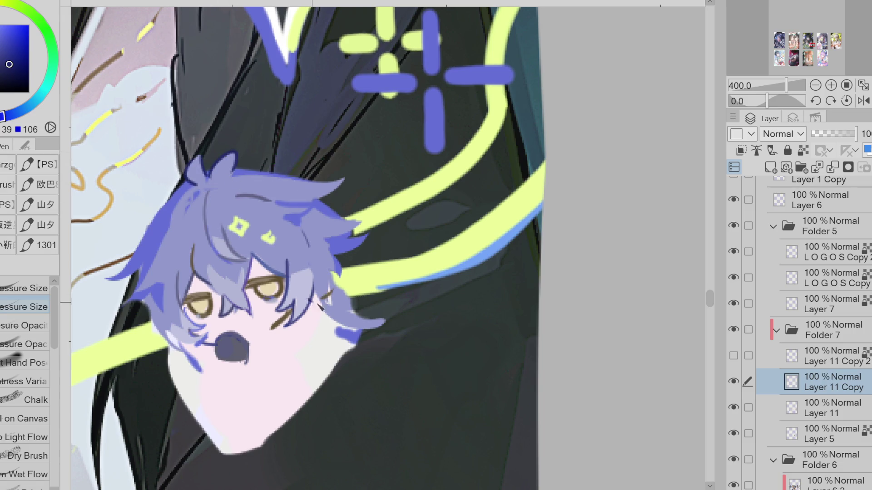
pyautogui.keyDown('alt'); pyautogui.click(321, 287); pyautogui.keyUp('alt')
pyautogui.keyDown('alt'); pyautogui.click(337, 273); pyautogui.keyUp('alt')
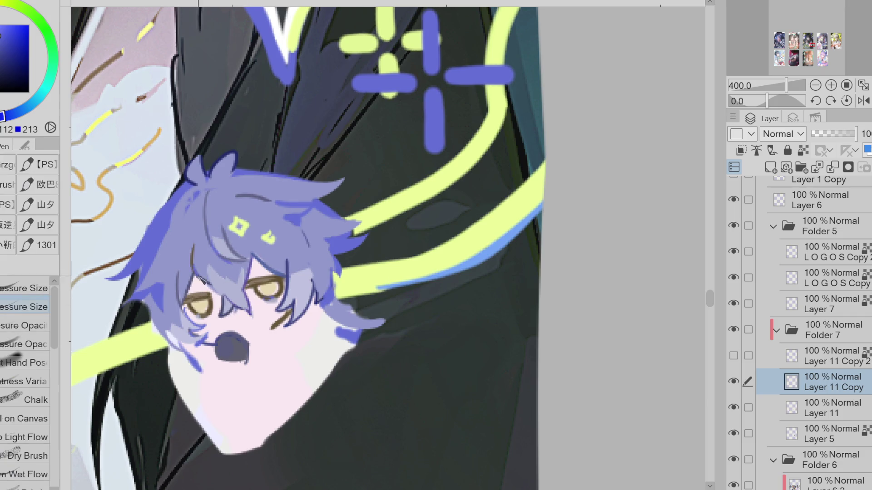
pyautogui.moveTo(262, 341)
pyautogui.mouseDown()
pyautogui.moveTo(271, 333)
pyautogui.moveTo(278, 350)
pyautogui.mouseUp()
pyautogui.hotkey('ctrl', 'z')
pyautogui.scroll(-2, 249, 298)
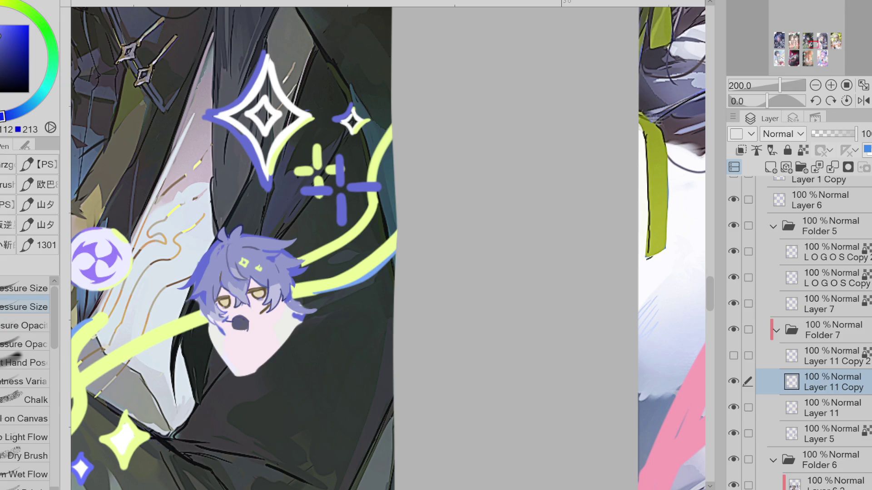
# Step: Lasso the chibi on the Flins card, then move it down-left with a slight tilt
pyautogui.scroll(-5, 394, 209)
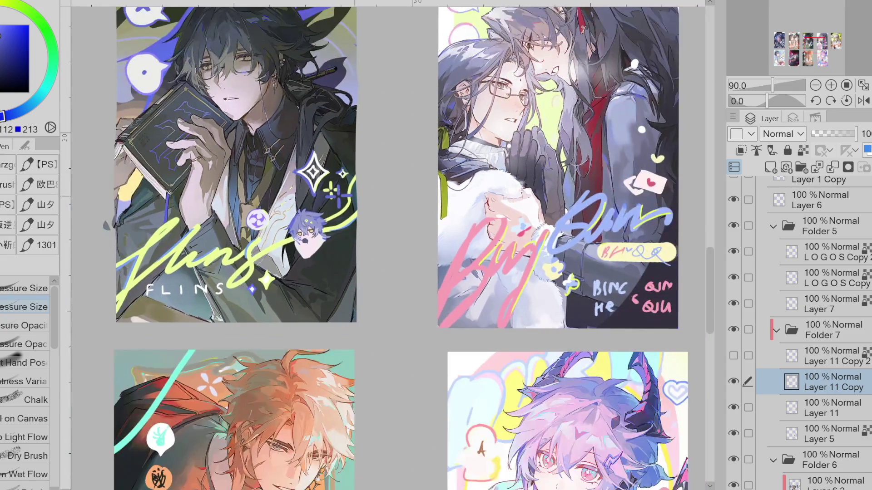
pyautogui.scroll(3, 393, 209)
pyautogui.press('m')
pyautogui.moveTo(320, 202)
pyautogui.mouseDown()
pyautogui.moveTo(318, 305)
pyautogui.moveTo(362, 214)
pyautogui.mouseUp()
pyautogui.hotkey('ctrl', 't')
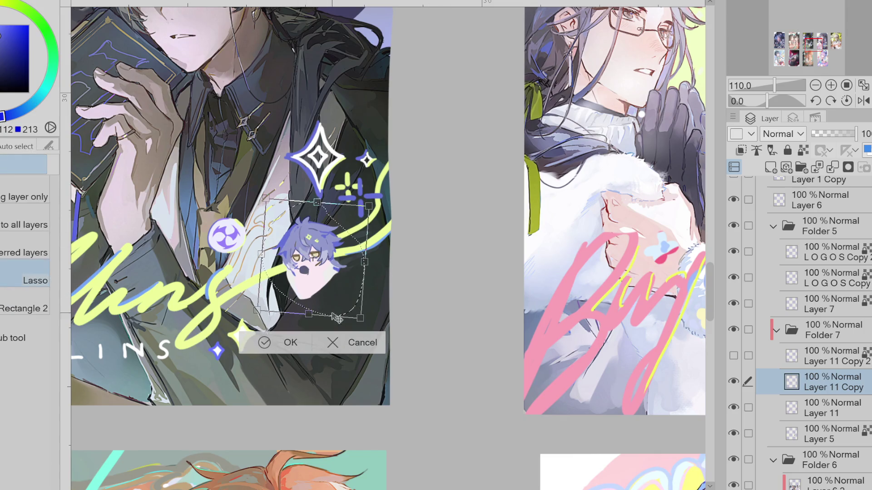
pyautogui.moveTo(314, 257); pyautogui.dragTo(306, 271)
pyautogui.click(257, 355)
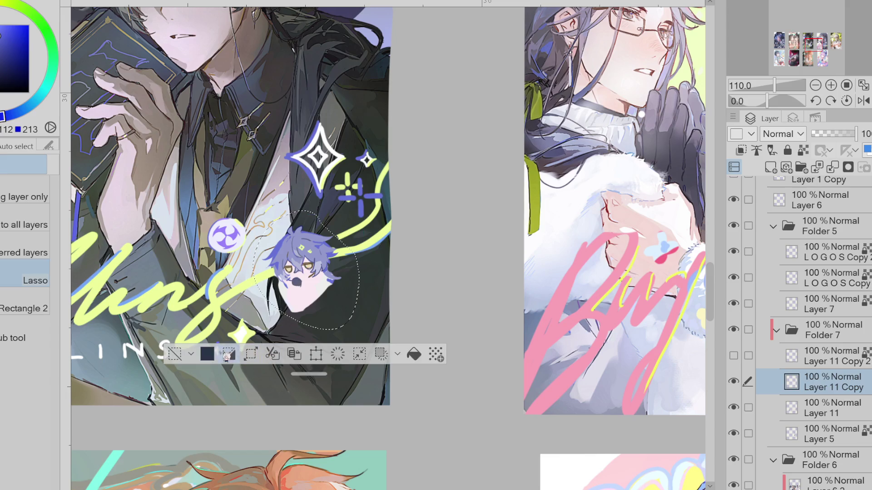
pyautogui.hotkey('ctrl', 'd')
# Step: Lasso-fill a dark grey earring bead beside the chibi's cheek
pyautogui.press('g')
pyautogui.keyDown('alt'); pyautogui.click(328, 267); pyautogui.keyUp('alt')
pyautogui.scroll(3, 328, 267)
pyautogui.moveTo(328, 267)
pyautogui.mouseDown()
pyautogui.moveTo(318, 278)
pyautogui.moveTo(327, 258)
pyautogui.moveTo(318, 277)
pyautogui.moveTo(338, 260)
pyautogui.mouseUp()
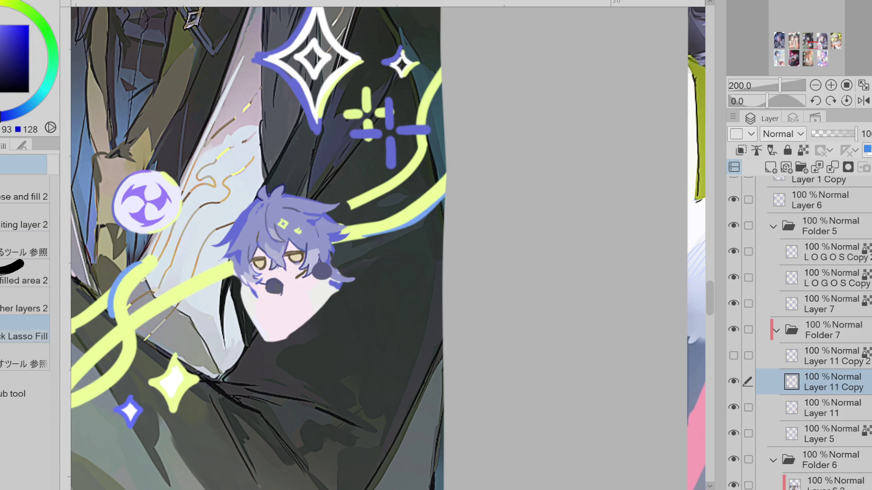
# Step: Try a short yellow-green stroke beside the face, then undo it
pyautogui.keyDown('alt'); pyautogui.click(322, 273); pyautogui.keyUp('alt')
pyautogui.scroll(4, 285, 268)
pyautogui.press('p')
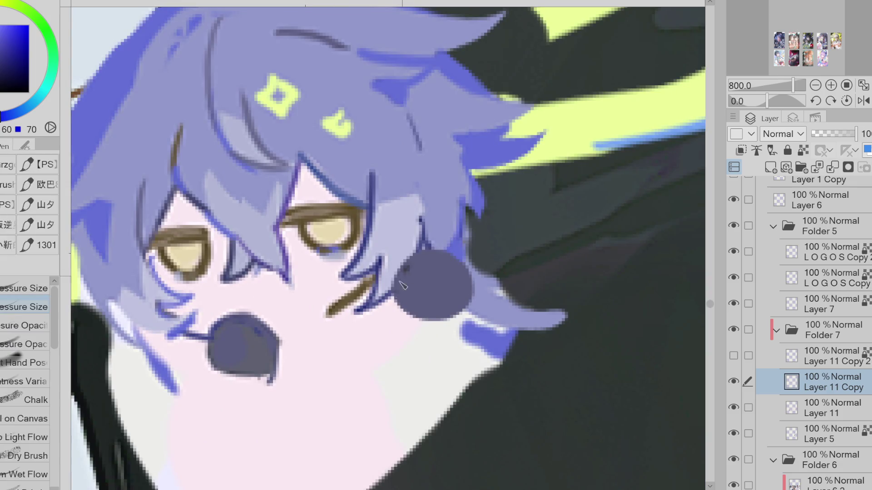
pyautogui.scroll(-4, 415, 310)
pyautogui.keyDown('alt'); pyautogui.click(384, 204); pyautogui.keyUp('alt')
pyautogui.moveTo(371, 223); pyautogui.dragTo(381, 216)
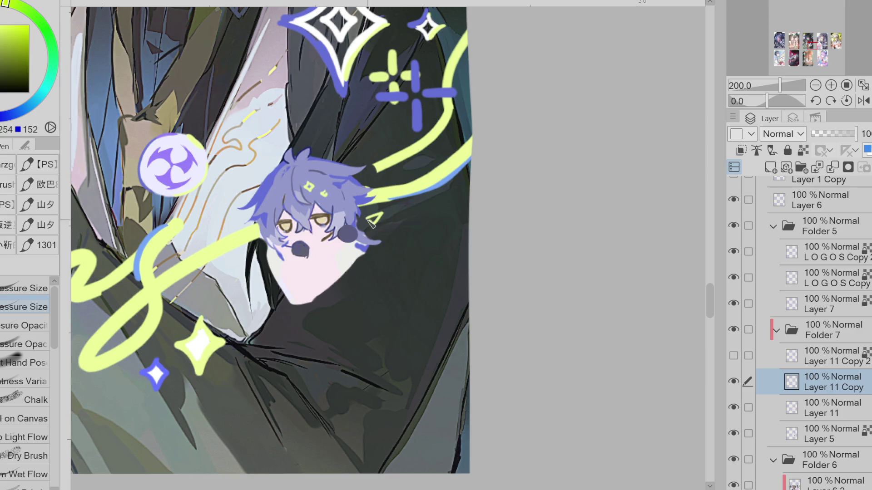
pyautogui.hotkey('ctrl', 'z')
pyautogui.hotkey('ctrl', 'z')
# Step: Draw a grey chain outline hanging below the earring bead
pyautogui.keyDown('alt'); pyautogui.click(348, 238); pyautogui.keyUp('alt')
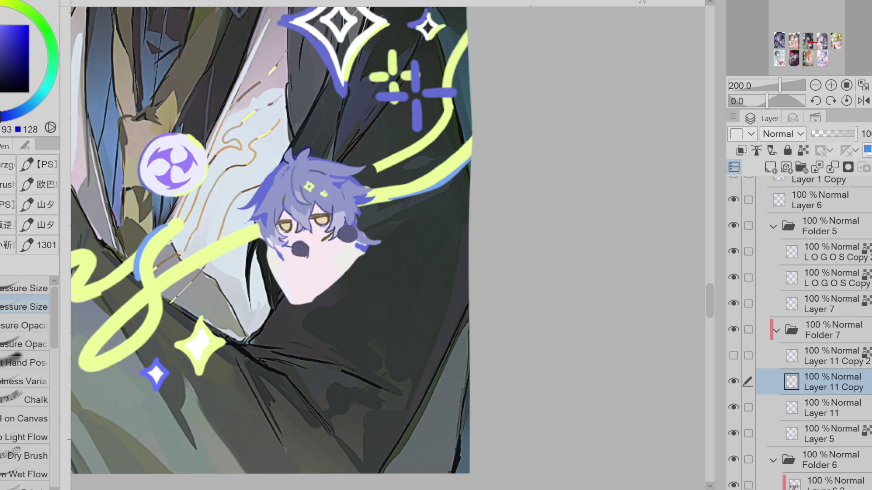
pyautogui.press('m')
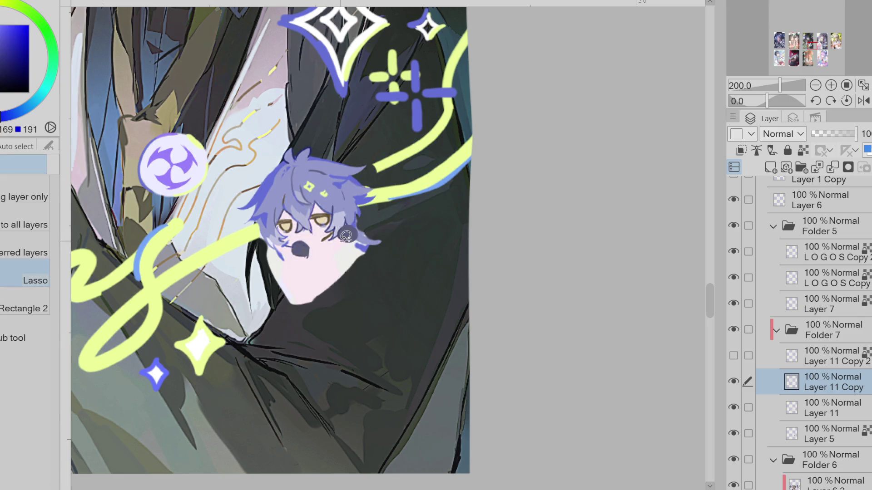
pyautogui.moveTo(348, 238); pyautogui.dragTo(340, 249)
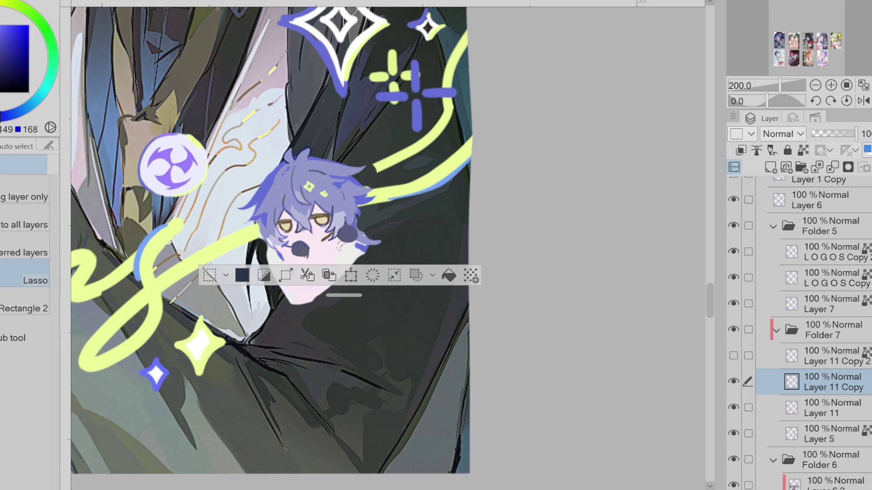
pyautogui.click(209, 276)
pyautogui.press('g')
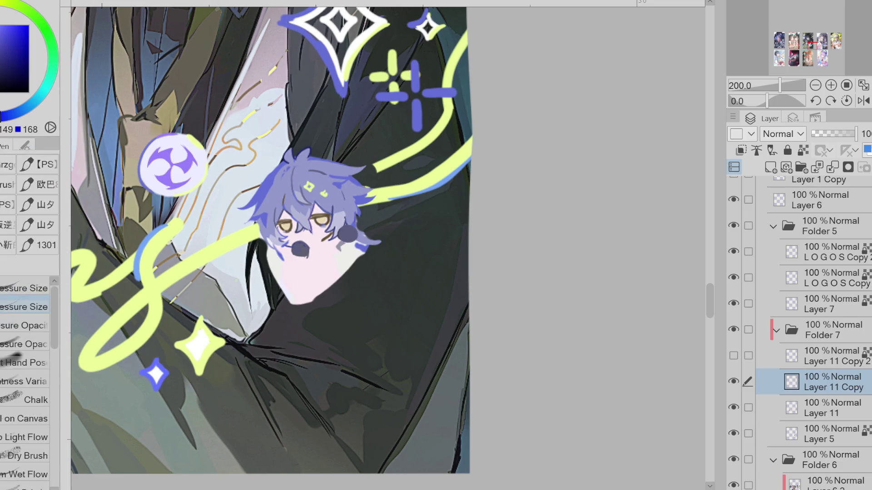
pyautogui.scroll(2, 354, 250)
pyautogui.press('p')
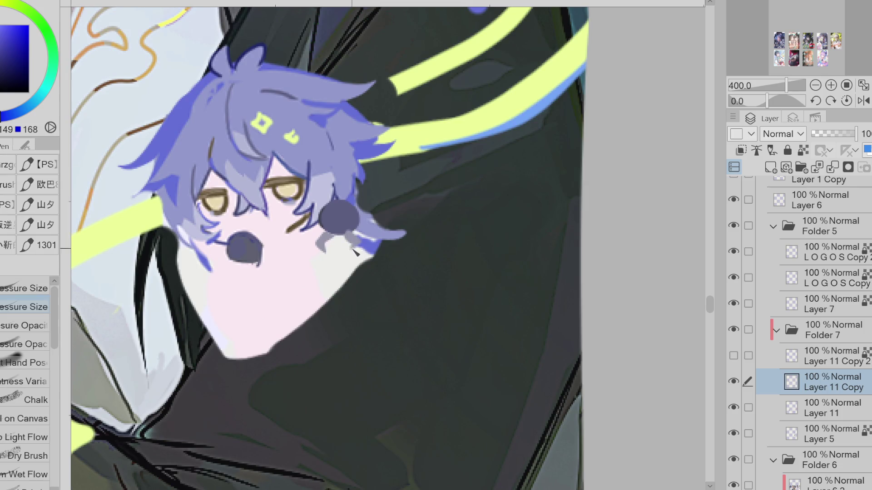
pyautogui.moveTo(321, 249)
pyautogui.mouseDown()
pyautogui.moveTo(339, 286)
pyautogui.moveTo(356, 261)
pyautogui.moveTo(323, 268)
pyautogui.moveTo(329, 279)
pyautogui.moveTo(361, 266)
pyautogui.moveTo(331, 273)
pyautogui.moveTo(326, 287)
pyautogui.moveTo(334, 295)
pyautogui.moveTo(352, 282)
pyautogui.moveTo(343, 284)
pyautogui.mouseUp()
pyautogui.hotkey('ctrl', 'z')
pyautogui.hotkey('ctrl', 'z')
pyautogui.hotkey('ctrl', 'z')
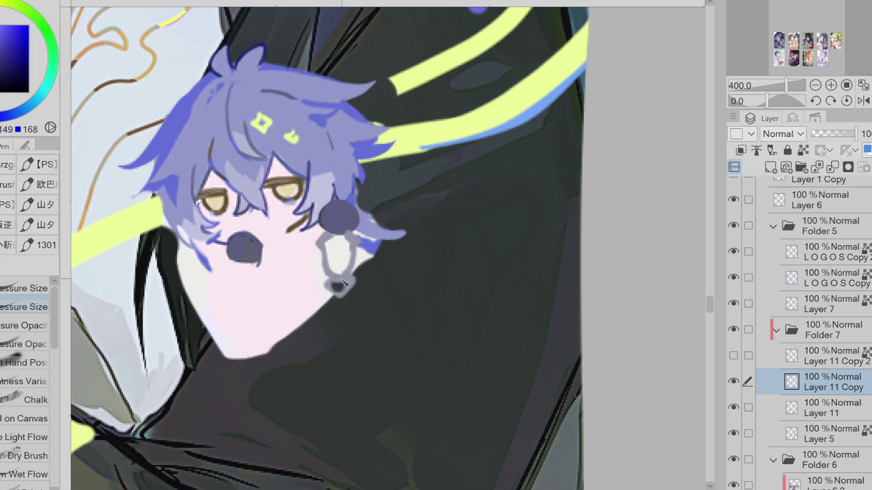
# Step: Make Folder 7 the active layer and hide Folder 6's dark background
pyautogui.press('e')
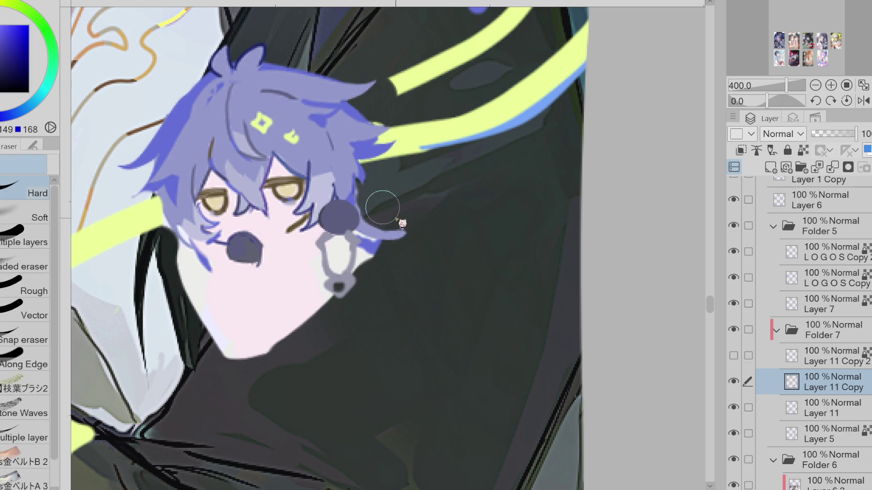
pyautogui.press('p')
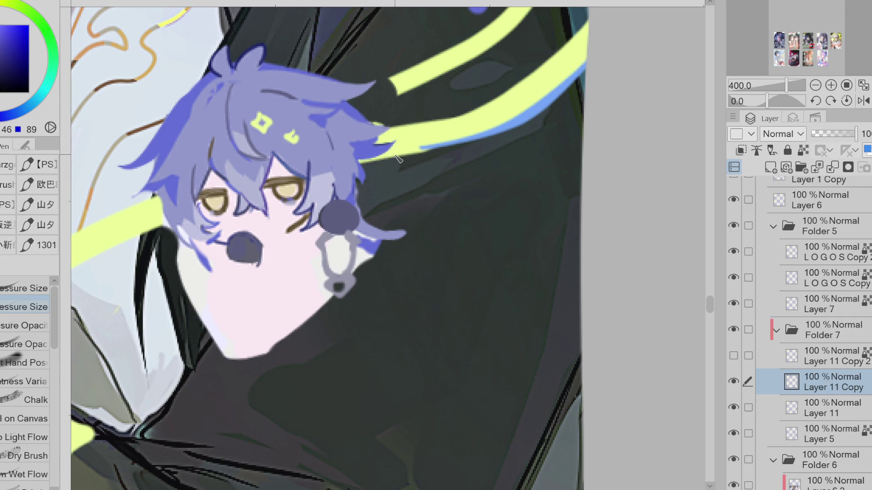
pyautogui.click(821, 461)
pyautogui.click(824, 330)
pyautogui.click(733, 459)
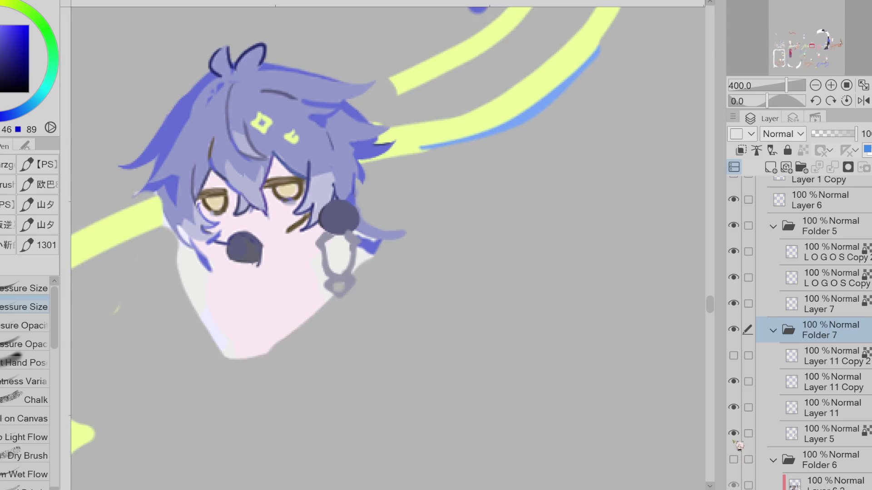
# Step: On Layer 11 Copy, outline the hair's upper-right edge in dark blue
pyautogui.press('e')
pyautogui.click(820, 406)
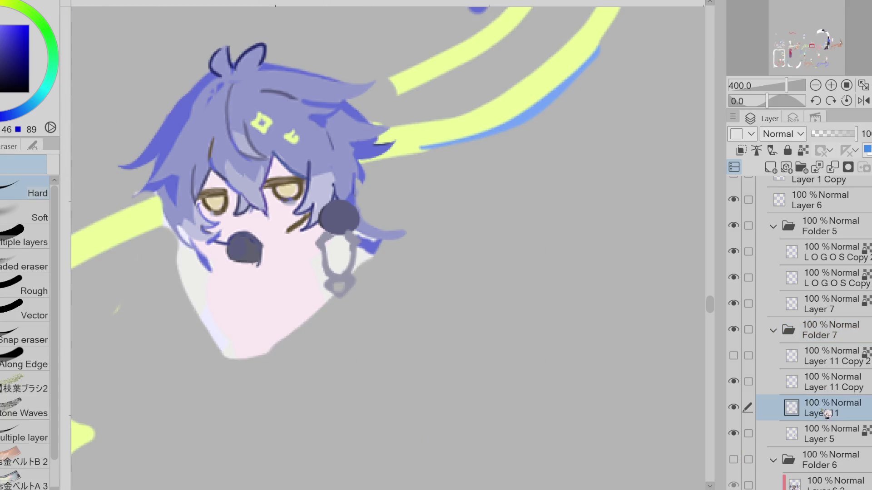
pyautogui.press('p')
pyautogui.click(3, 63)
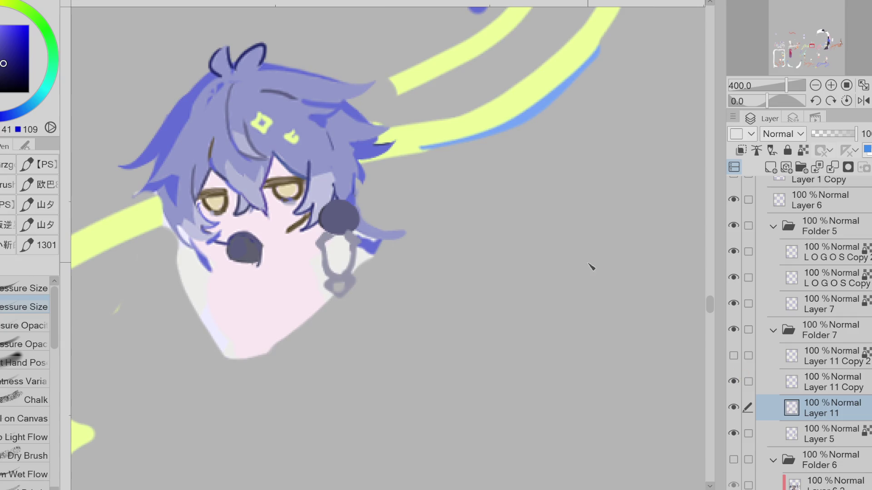
pyautogui.moveTo(345, 101); pyautogui.dragTo(366, 120)
pyautogui.click(756, 384)
pyautogui.click(734, 381)
pyautogui.click(733, 381)
pyautogui.moveTo(366, 120)
pyautogui.mouseDown()
pyautogui.moveTo(392, 129)
pyautogui.moveTo(361, 152)
pyautogui.moveTo(372, 188)
pyautogui.moveTo(381, 186)
pyautogui.mouseUp()
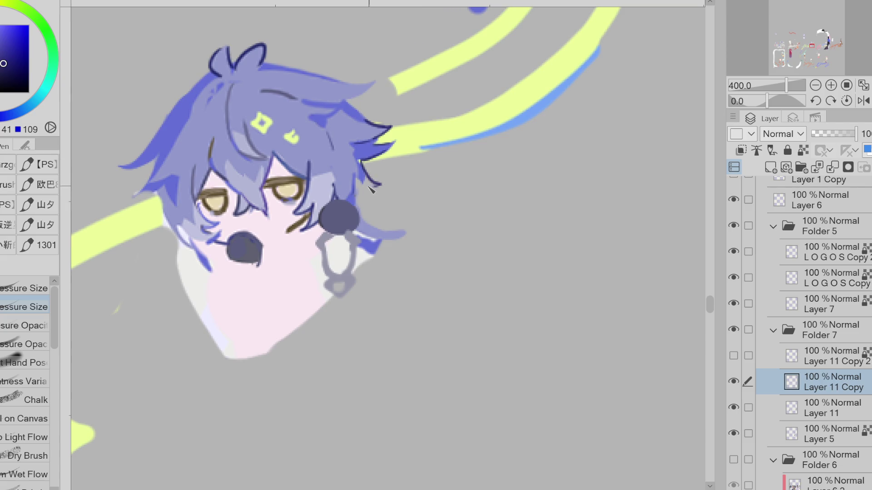
# Step: Add a small yellow-green accent on the hair spike
pyautogui.keyDown('alt'); pyautogui.click(375, 166); pyautogui.keyUp('alt')
pyautogui.keyDown('alt'); pyautogui.click(437, 139); pyautogui.keyUp('alt')
pyautogui.moveTo(391, 139)
pyautogui.mouseDown()
pyautogui.moveTo(358, 147)
pyautogui.moveTo(362, 127)
pyautogui.moveTo(382, 132)
pyautogui.mouseUp()
pyautogui.hotkey('ctrl', 'z')
pyautogui.hotkey('ctrl', 'z')
pyautogui.keyDown('alt'); pyautogui.click(395, 146); pyautogui.keyUp('alt')
pyautogui.keyDown('alt'); pyautogui.click(386, 128); pyautogui.keyUp('alt')
# Step: Outline the hair's top, left and lower-left edges, then paint a blue strand by the earring
pyautogui.moveTo(345, 88); pyautogui.dragTo(375, 82)
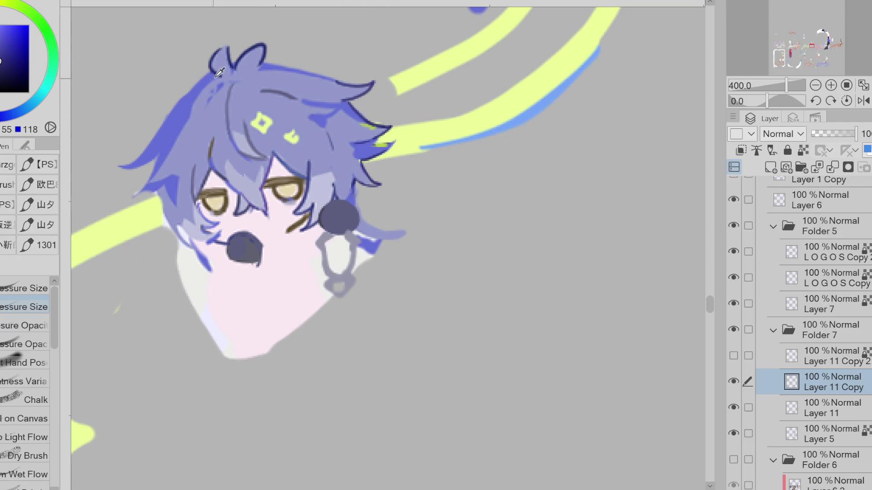
pyautogui.moveTo(206, 78); pyautogui.dragTo(121, 167)
pyautogui.keyDown('alt'); pyautogui.click(150, 138); pyautogui.keyUp('alt')
pyautogui.moveTo(211, 72); pyautogui.dragTo(120, 167)
pyautogui.moveTo(5, 117); pyautogui.dragTo(2, 113)
pyautogui.moveTo(159, 172)
pyautogui.mouseDown()
pyautogui.moveTo(136, 195)
pyautogui.moveTo(163, 197)
pyautogui.moveTo(186, 237)
pyautogui.mouseUp()
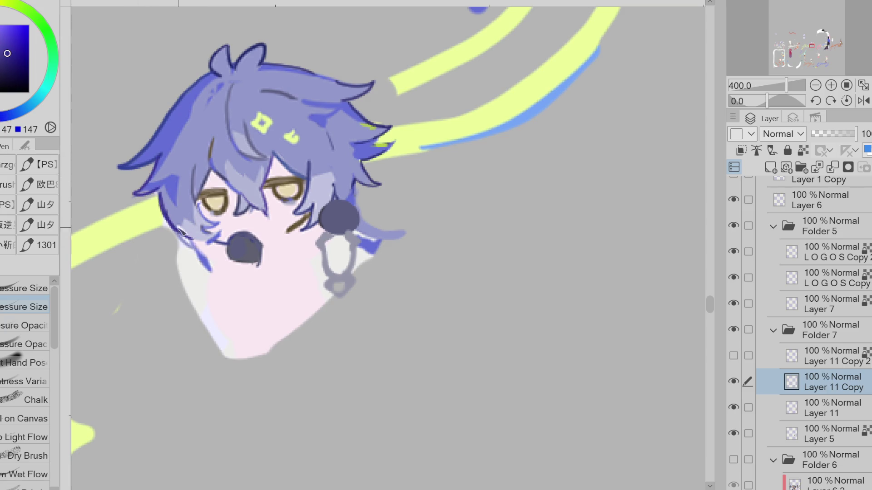
pyautogui.moveTo(357, 190)
pyautogui.mouseDown()
pyautogui.moveTo(356, 206)
pyautogui.moveTo(423, 236)
pyautogui.moveTo(411, 259)
pyautogui.moveTo(361, 268)
pyautogui.moveTo(353, 260)
pyautogui.mouseUp()
pyautogui.keyDown('alt'); pyautogui.click(372, 245); pyautogui.keyUp('alt')
pyautogui.moveTo(358, 229)
pyautogui.mouseDown()
pyautogui.moveTo(372, 247)
pyautogui.moveTo(366, 262)
pyautogui.moveTo(382, 233)
pyautogui.mouseUp()
# Step: Fill the curled hair strand in blue and add a lighter patch by the left eye
pyautogui.keyDown('alt'); pyautogui.click(382, 234); pyautogui.keyUp('alt')
pyautogui.press('g')
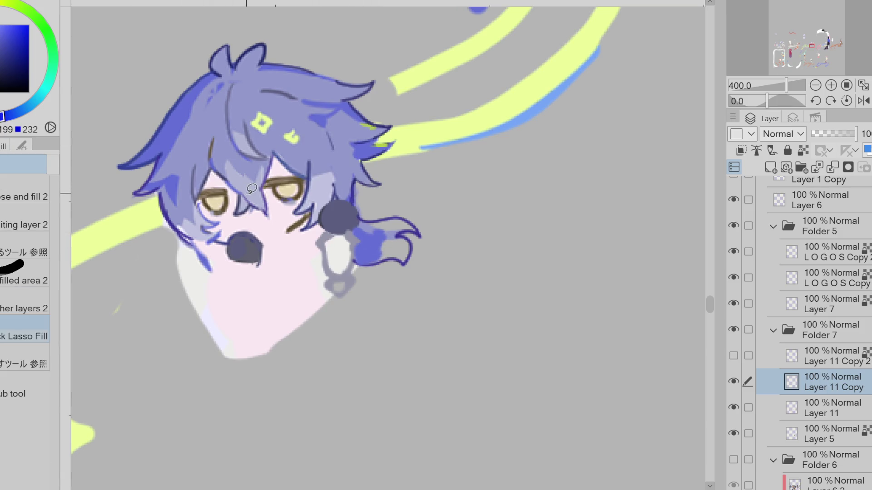
pyautogui.moveTo(252, 185)
pyautogui.mouseDown()
pyautogui.moveTo(268, 166)
pyautogui.moveTo(262, 181)
pyautogui.mouseUp()
pyautogui.moveTo(420, 232)
pyautogui.mouseDown()
pyautogui.moveTo(395, 231)
pyautogui.moveTo(417, 222)
pyautogui.moveTo(372, 231)
pyautogui.moveTo(409, 254)
pyautogui.moveTo(365, 230)
pyautogui.moveTo(399, 252)
pyautogui.moveTo(390, 238)
pyautogui.moveTo(375, 255)
pyautogui.moveTo(406, 259)
pyautogui.moveTo(371, 244)
pyautogui.mouseUp()
# Step: Brighten the earring connector with a very light blue stroke
pyautogui.keyDown('alt'); pyautogui.click(375, 255); pyautogui.keyUp('alt')
pyautogui.keyDown('alt'); pyautogui.click(362, 228); pyautogui.keyUp('alt')
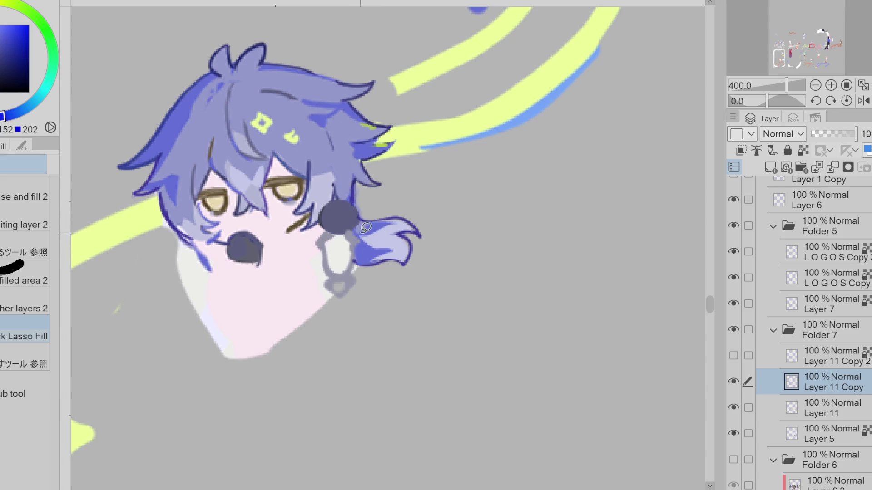
pyautogui.keyDown('alt'); pyautogui.click(357, 230); pyautogui.keyUp('alt')
pyautogui.press('p')
pyautogui.moveTo(348, 231); pyautogui.dragTo(356, 246)
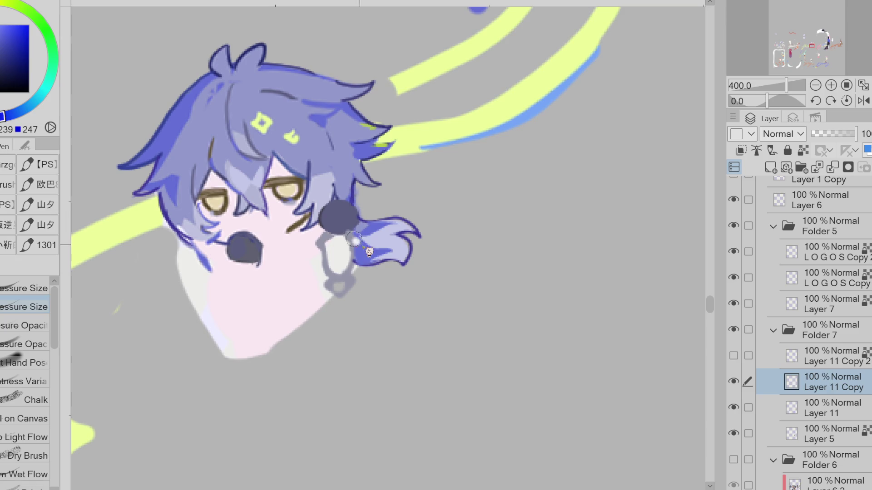
pyautogui.keyDown('alt'); pyautogui.click(355, 240); pyautogui.keyUp('alt')
pyautogui.keyDown('alt'); pyautogui.click(356, 226); pyautogui.keyUp('alt')
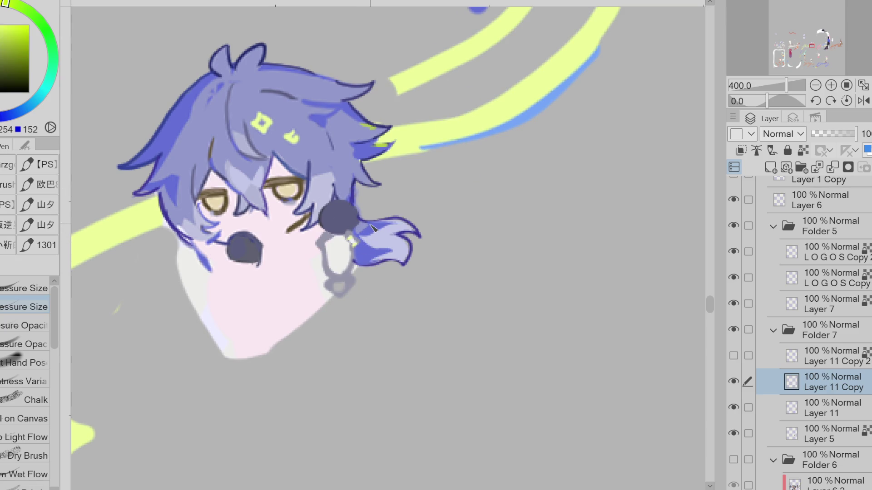
pyautogui.keyDown('alt'); pyautogui.click(352, 241); pyautogui.keyUp('alt')
# Step: Select the white earring shape and airbrush purple and bright blue into it
pyautogui.press('w')
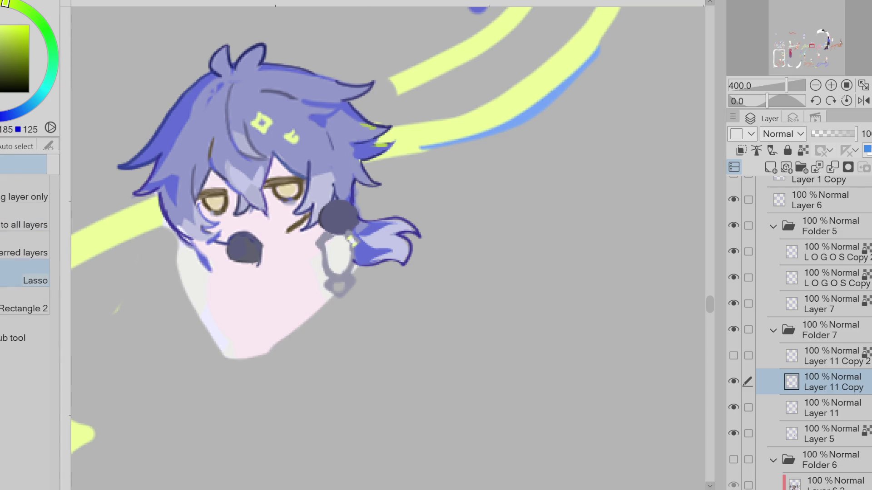
pyautogui.click(341, 252)
pyautogui.press('b')
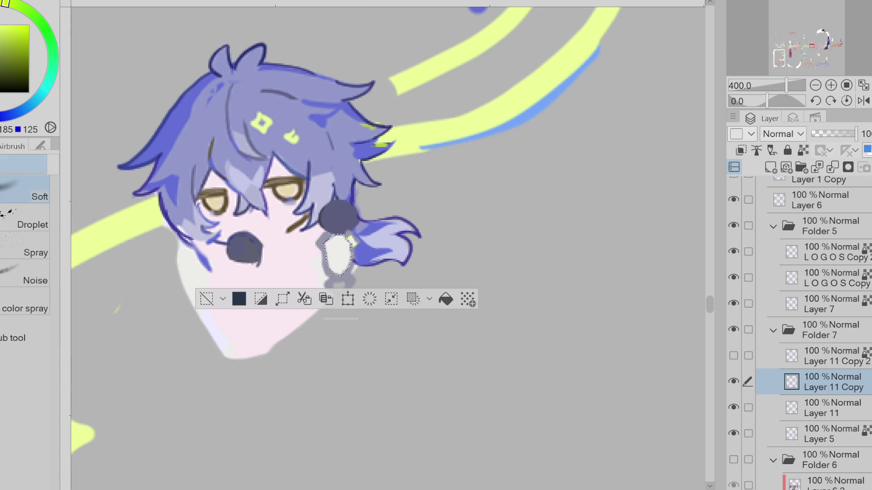
pyautogui.keyDown('alt'); pyautogui.click(345, 266); pyautogui.keyUp('alt')
pyautogui.keyDown('alt'); pyautogui.click(377, 234); pyautogui.keyUp('alt')
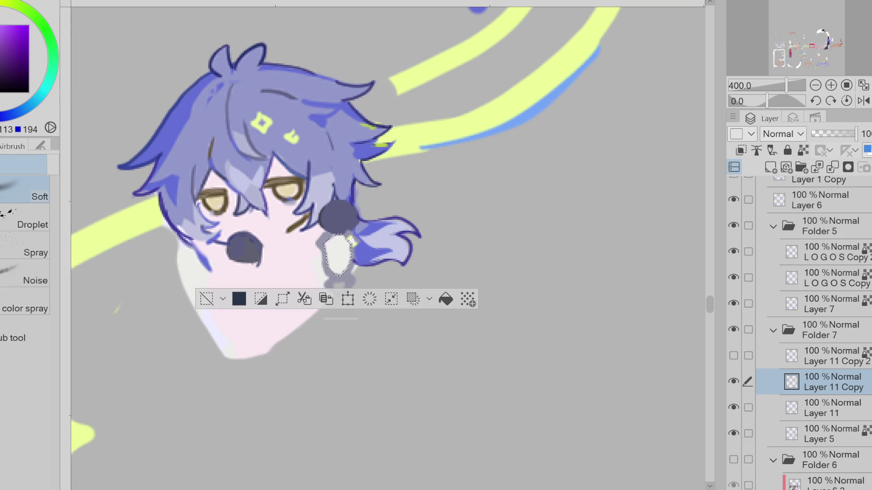
pyautogui.moveTo(377, 233)
pyautogui.mouseDown()
pyautogui.moveTo(341, 243)
pyautogui.moveTo(399, 231)
pyautogui.mouseUp()
pyautogui.click(1, 31)
pyautogui.click(2, 118)
pyautogui.click(1, 25)
pyautogui.moveTo(330, 250); pyautogui.dragTo(349, 258)
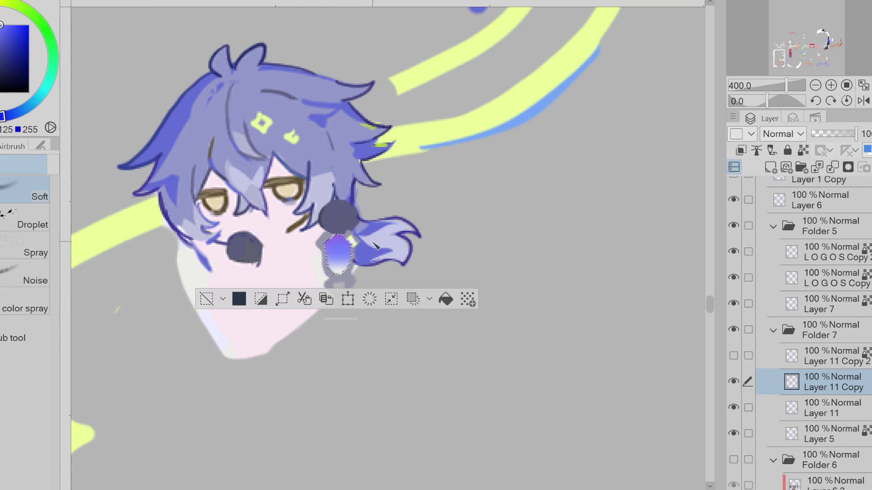
pyautogui.click(47, 86)
pyautogui.moveTo(335, 250); pyautogui.dragTo(341, 265)
pyautogui.hotkey('ctrl', 'z')
# Step: Darken the ornament's right edge with a deeper blue
pyautogui.keyDown('alt'); pyautogui.click(298, 267); pyautogui.keyUp('alt')
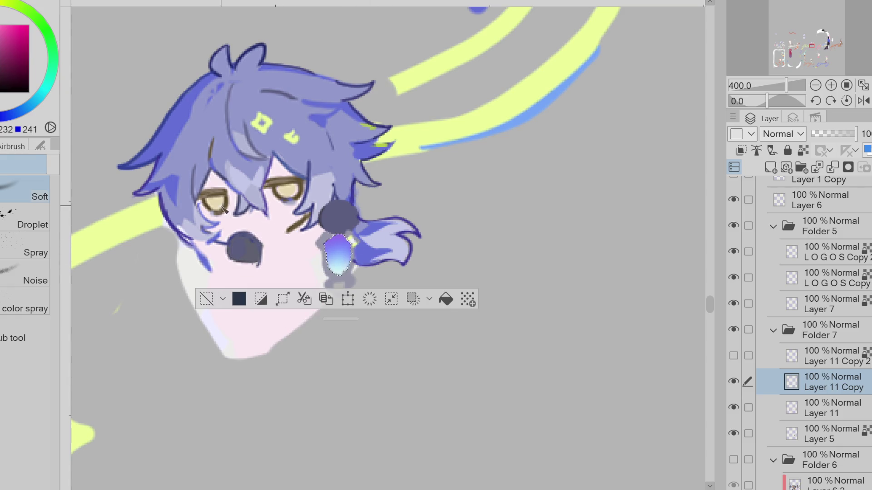
pyautogui.hotkey('ctrl', 'd')
pyautogui.press('p')
pyautogui.keyDown('alt'); pyautogui.click(341, 220); pyautogui.keyUp('alt')
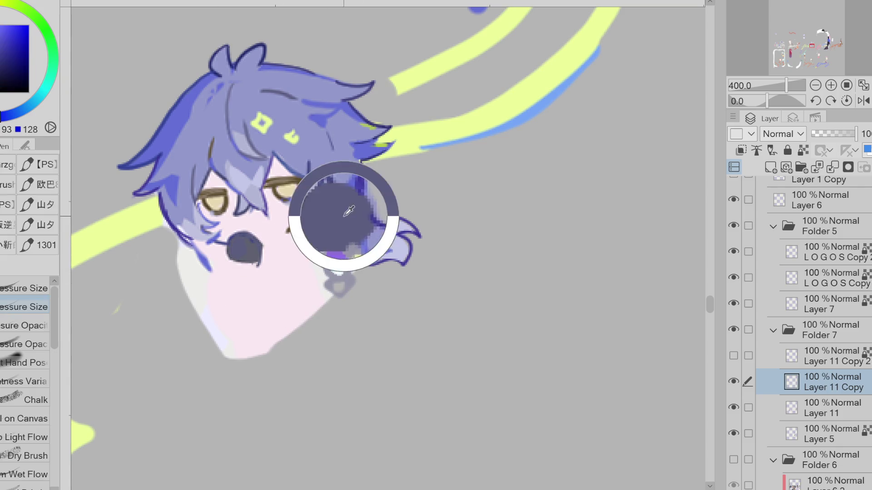
pyautogui.keyDown('alt'); pyautogui.click(347, 249); pyautogui.keyUp('alt')
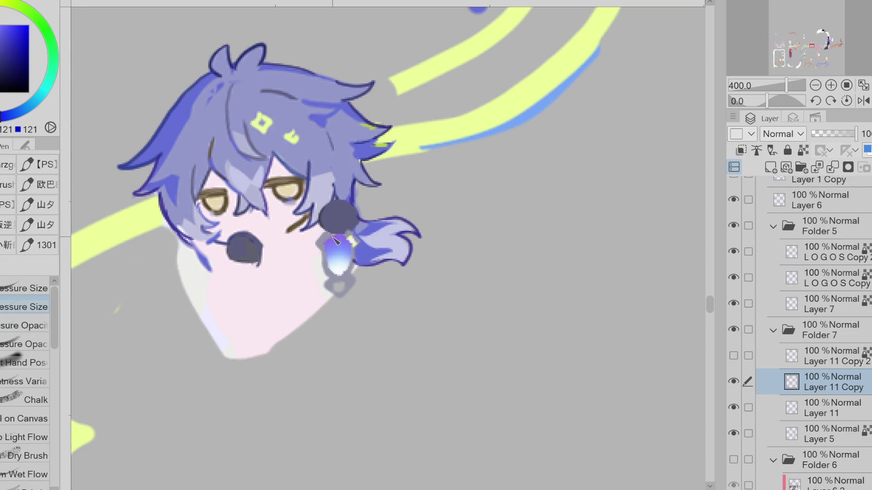
pyautogui.keyDown('alt'); pyautogui.click(351, 246); pyautogui.keyUp('alt')
pyautogui.keyDown('alt'); pyautogui.click(341, 250); pyautogui.keyUp('alt')
pyautogui.keyDown('alt'); pyautogui.click(336, 252); pyautogui.keyUp('alt')
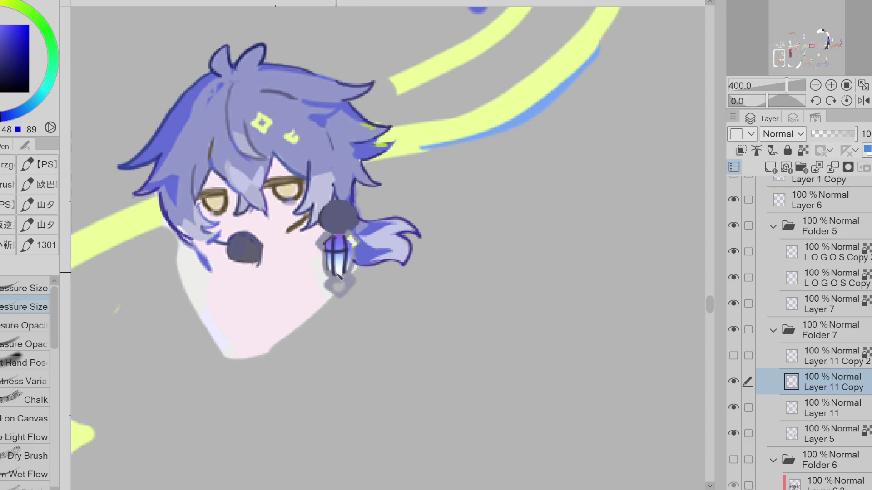
pyautogui.moveTo(347, 237); pyautogui.dragTo(350, 271)
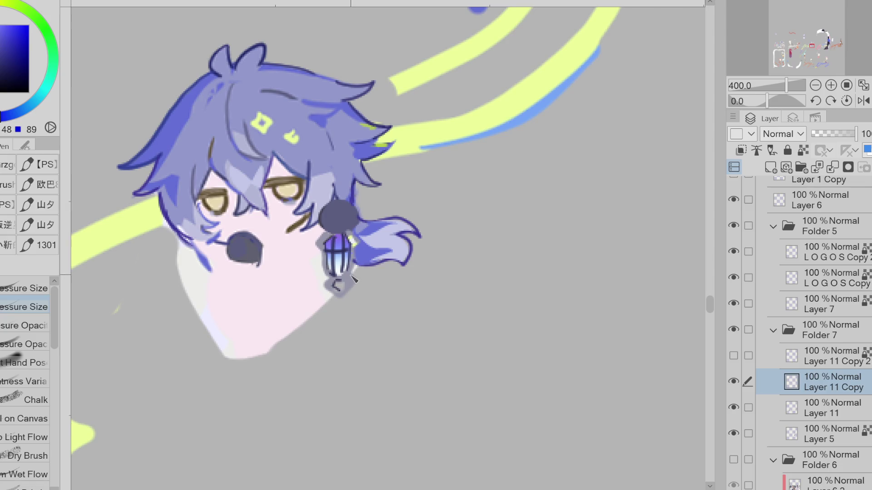
# Step: Reshape the ornament's pointed bottom and paint grey along the lantern's upper-left frame
pyautogui.keyDown('alt'); pyautogui.click(341, 293); pyautogui.keyUp('alt')
pyautogui.moveTo(340, 290); pyautogui.dragTo(348, 290)
pyautogui.keyDown('alt'); pyautogui.click(349, 290); pyautogui.keyUp('alt')
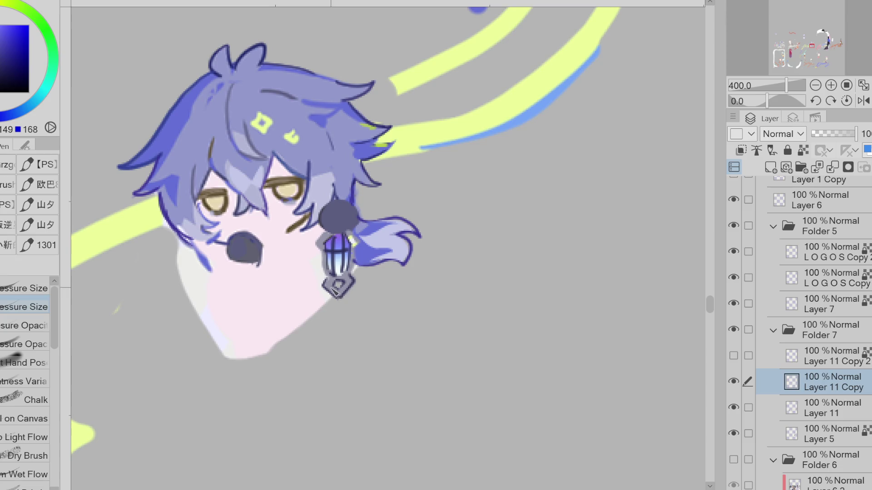
pyautogui.keyDown('alt'); pyautogui.click(332, 225); pyautogui.keyUp('alt')
pyautogui.moveTo(323, 247)
pyautogui.mouseDown()
pyautogui.moveTo(326, 232)
pyautogui.moveTo(307, 222)
pyautogui.mouseUp()
pyautogui.keyDown('alt'); pyautogui.click(296, 225); pyautogui.keyUp('alt')
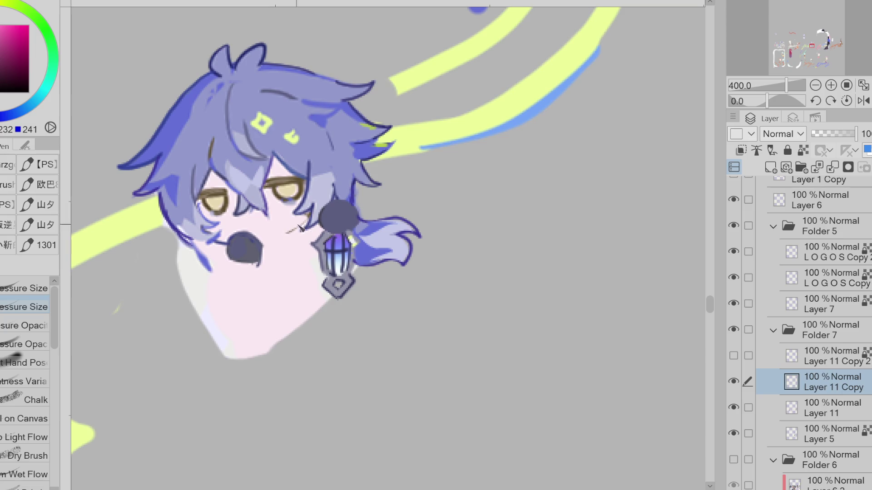
pyautogui.press('g')
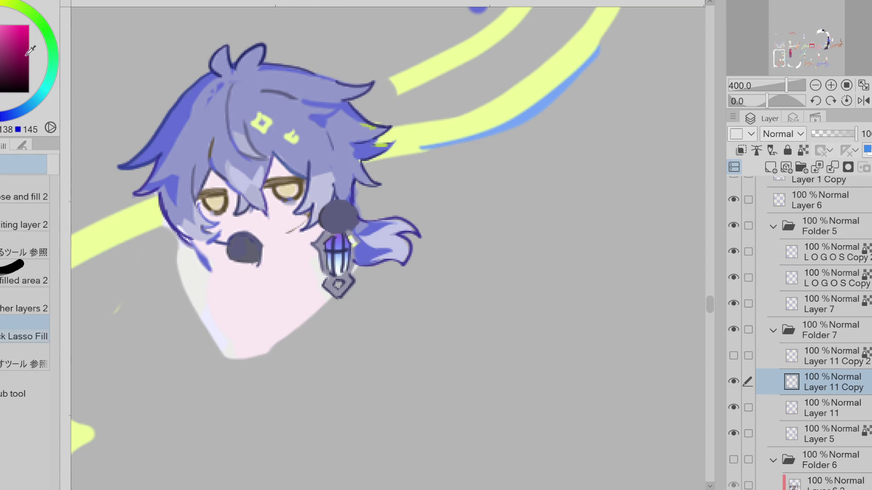
# Step: Lasso-fill a dark grey strap across the chibi's mouth
pyautogui.moveTo(302, 227)
pyautogui.mouseDown()
pyautogui.moveTo(277, 236)
pyautogui.moveTo(314, 256)
pyautogui.moveTo(320, 220)
pyautogui.moveTo(313, 257)
pyautogui.moveTo(298, 246)
pyautogui.mouseUp()
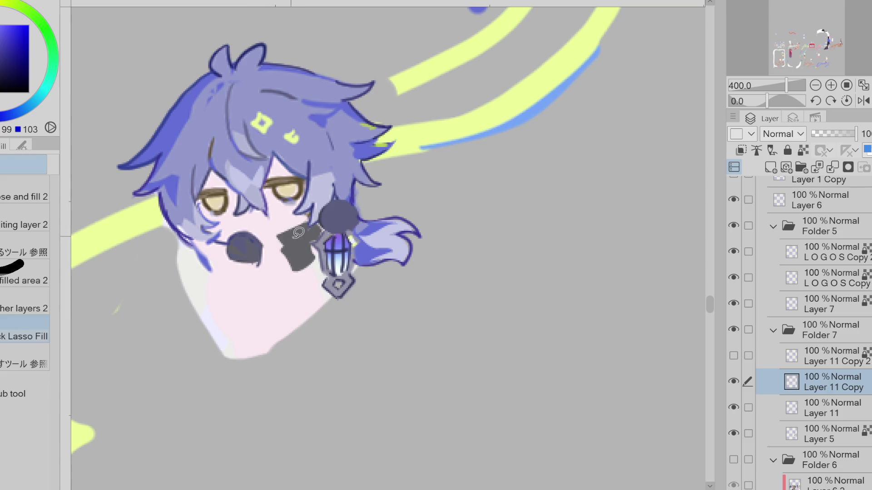
pyautogui.keyDown('alt'); pyautogui.click(261, 169); pyautogui.keyUp('alt')
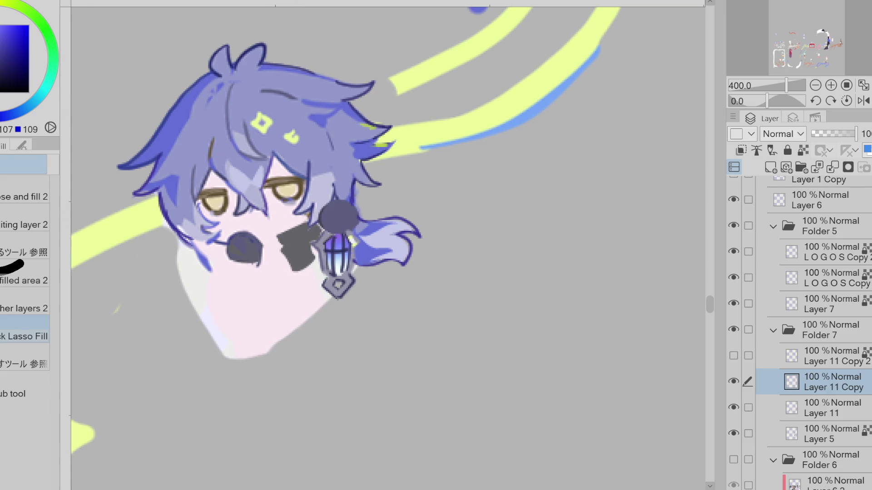
pyautogui.keyDown('alt'); pyautogui.click(278, 238); pyautogui.keyUp('alt')
pyautogui.moveTo(282, 235)
pyautogui.mouseDown()
pyautogui.moveTo(290, 236)
pyautogui.moveTo(281, 223)
pyautogui.moveTo(280, 241)
pyautogui.mouseUp()
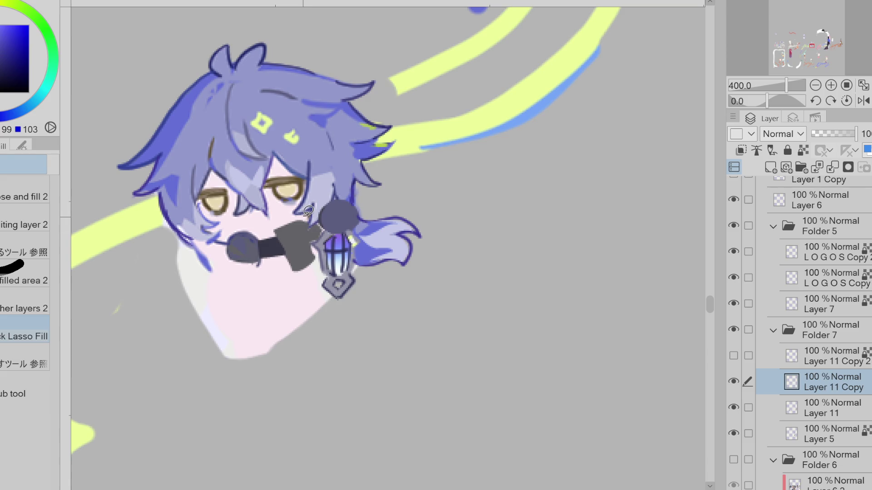
# Step: Add a lighter highlight across the strap and shade the gag ball
pyautogui.press('p')
pyautogui.moveTo(261, 251); pyautogui.dragTo(282, 248)
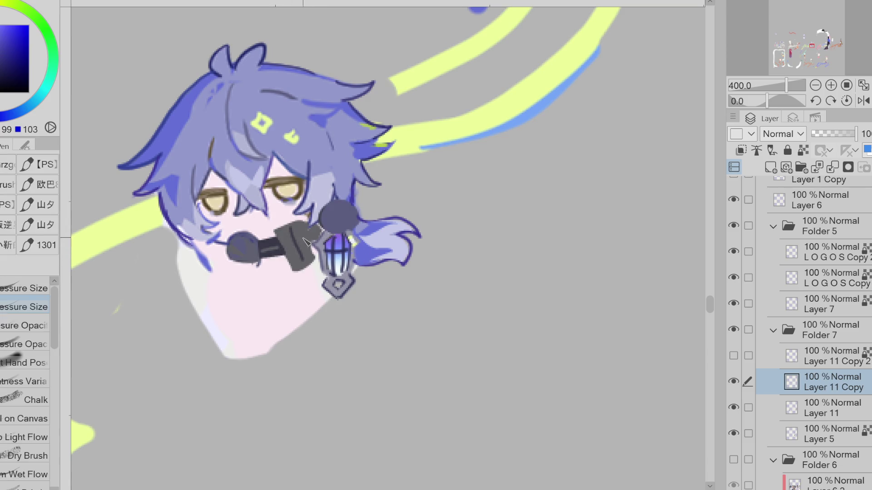
pyautogui.keyDown('alt'); pyautogui.click(305, 253); pyautogui.keyUp('alt')
pyautogui.moveTo(241, 244); pyautogui.dragTo(222, 245)
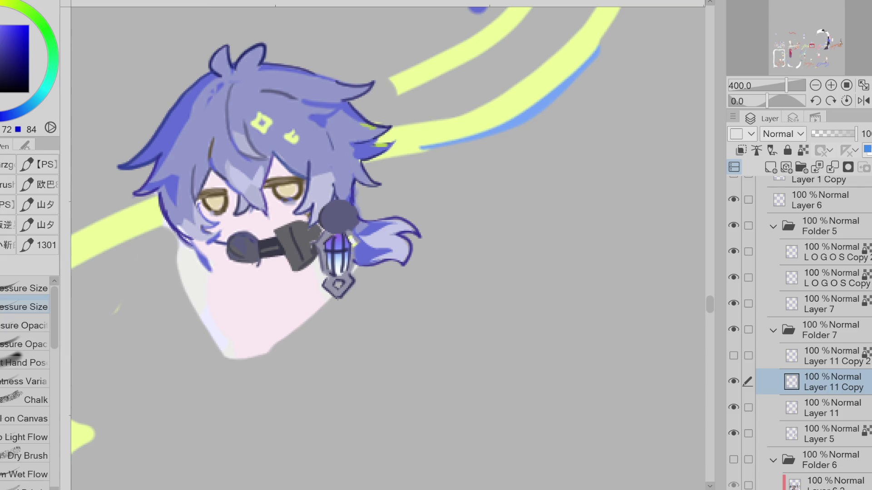
# Step: Sample a mid blue from the hair and lighten it toward cyan
pyautogui.press('g')
pyautogui.keyDown('alt'); pyautogui.click(205, 231); pyautogui.keyUp('alt')
pyautogui.keyDown('alt'); pyautogui.click(193, 237); pyautogui.keyUp('alt')
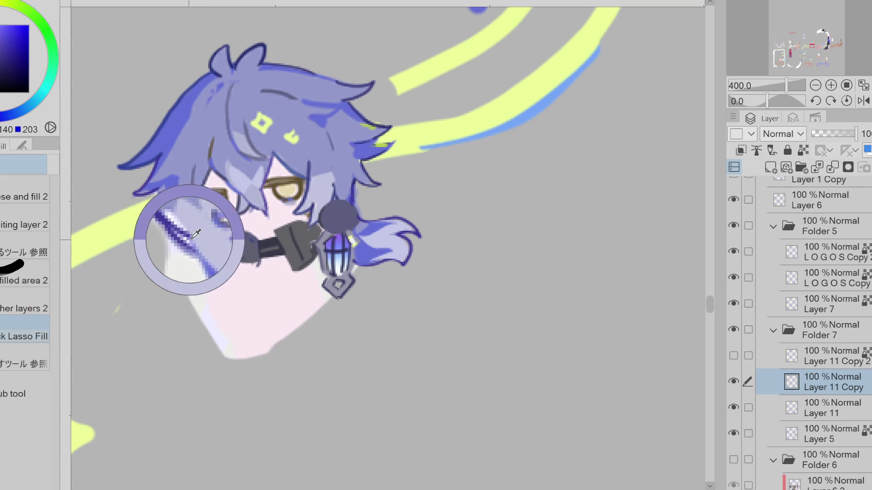
pyautogui.keyDown('alt'); pyautogui.click(196, 234); pyautogui.keyUp('alt')
pyautogui.press('p')
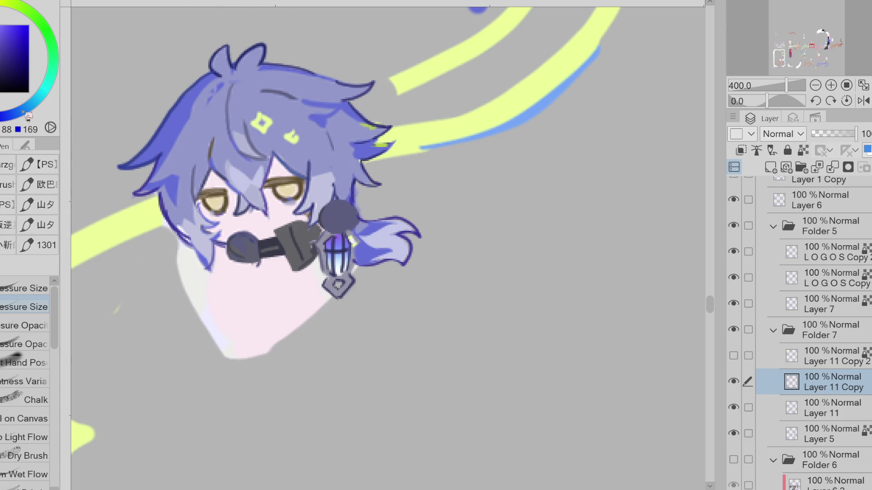
pyautogui.moveTo(27, 113); pyautogui.dragTo(25, 108)
# Step: Select the pink area below the face and clear it
pyautogui.press('e')
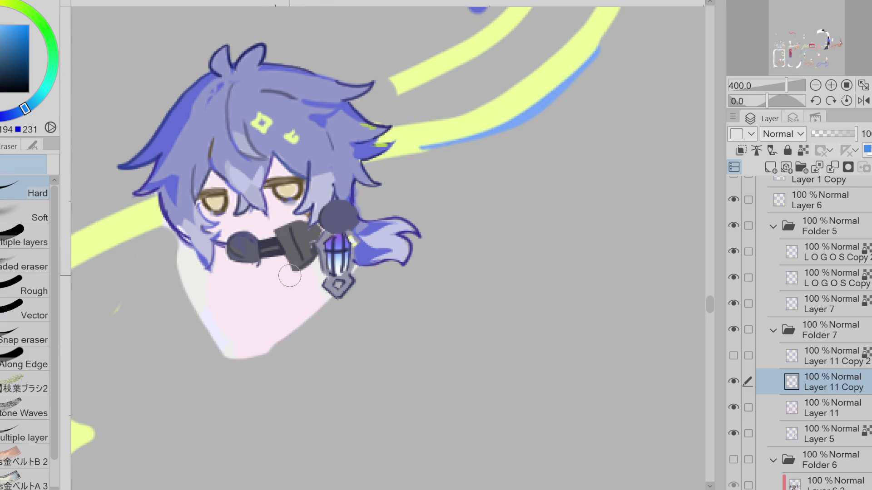
pyautogui.press('w')
pyautogui.click(284, 331)
pyautogui.click(286, 382)
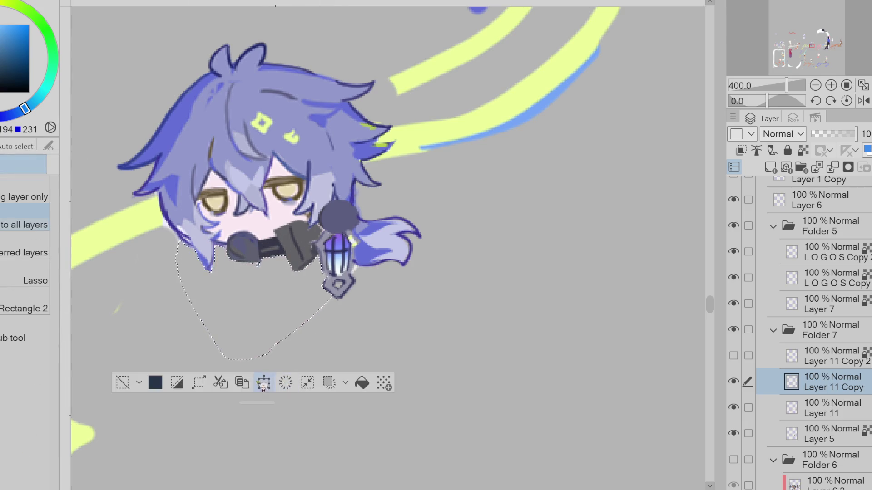
# Step: Erase the leftover sketch line below the hair
pyautogui.click(122, 383)
pyautogui.press('e')
pyautogui.moveTo(179, 247)
pyautogui.mouseDown()
pyautogui.moveTo(252, 362)
pyautogui.moveTo(331, 290)
pyautogui.mouseUp()
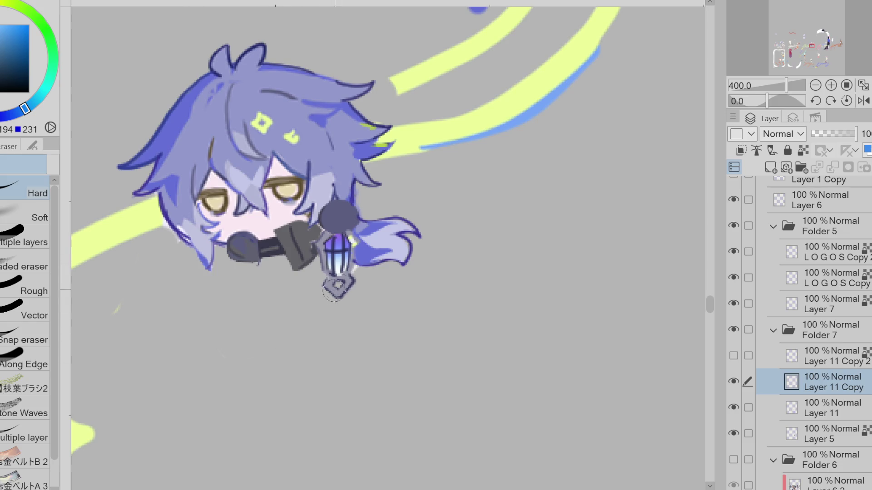
# Step: Lasso-fill two blue hair strands hanging below the left side of the face
pyautogui.press('g')
pyautogui.keyDown('alt'); pyautogui.click(378, 222); pyautogui.keyUp('alt')
pyautogui.moveTo(197, 237)
pyautogui.mouseDown()
pyautogui.moveTo(188, 298)
pyautogui.moveTo(223, 293)
pyautogui.moveTo(223, 243)
pyautogui.mouseUp()
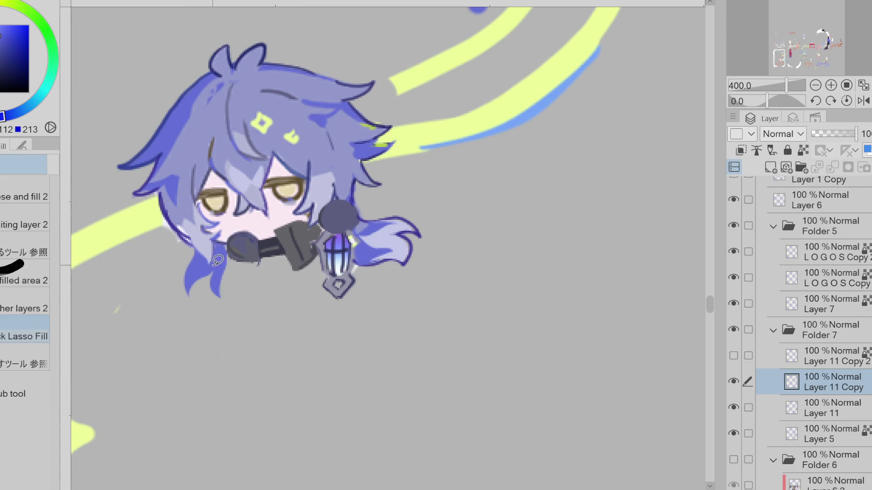
pyautogui.keyDown('alt'); pyautogui.click(393, 227); pyautogui.keyUp('alt')
pyautogui.moveTo(213, 268)
pyautogui.mouseDown()
pyautogui.moveTo(186, 275)
pyautogui.moveTo(224, 297)
pyautogui.moveTo(227, 252)
pyautogui.moveTo(222, 272)
pyautogui.mouseUp()
# Step: Sample the hair outline blues, then paint the mask strap darker grey
pyautogui.keyDown('alt'); pyautogui.click(199, 253); pyautogui.keyUp('alt')
pyautogui.press('p')
pyautogui.keyDown('alt'); pyautogui.click(188, 241); pyautogui.keyUp('alt')
pyautogui.keyDown('alt'); pyautogui.click(200, 292); pyautogui.keyUp('alt')
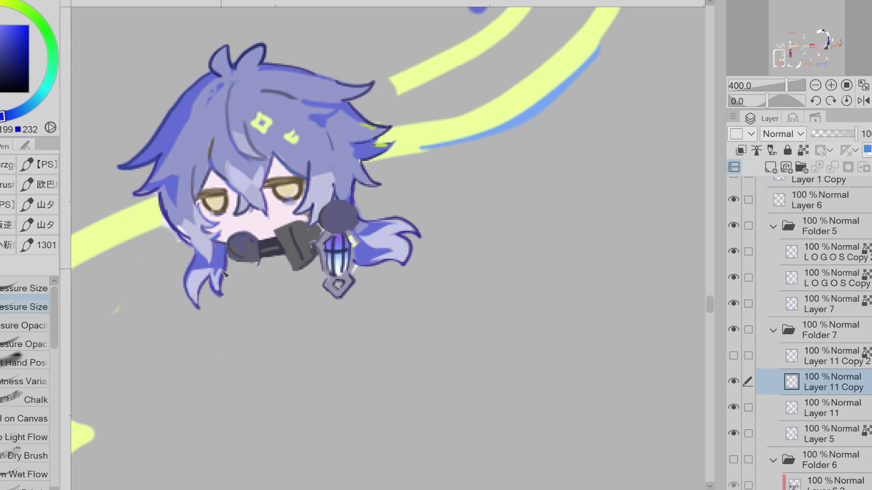
pyautogui.keyDown('alt'); pyautogui.click(255, 236); pyautogui.keyUp('alt')
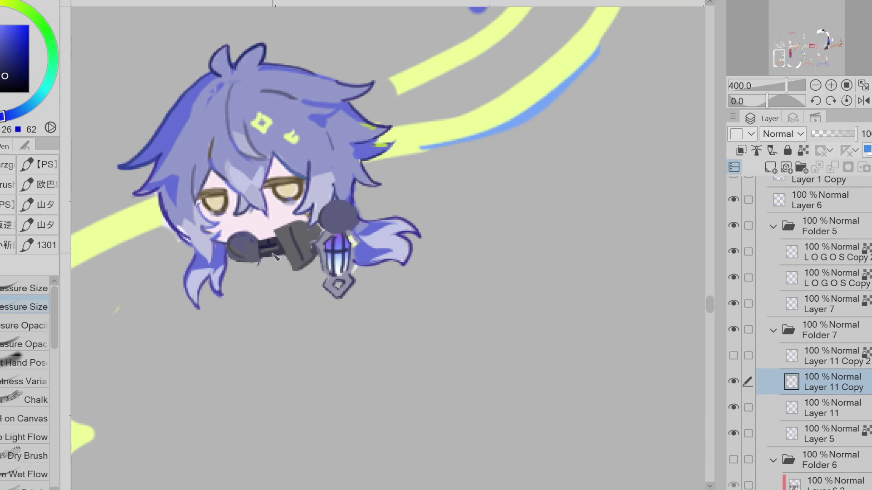
pyautogui.moveTo(273, 258)
pyautogui.mouseDown()
pyautogui.moveTo(291, 263)
pyautogui.moveTo(229, 258)
pyautogui.mouseUp()
# Step: Draw the lantern straps below the mask, fill them dark grey and navy, and add stripe shading
pyautogui.moveTo(284, 253); pyautogui.dragTo(315, 265)
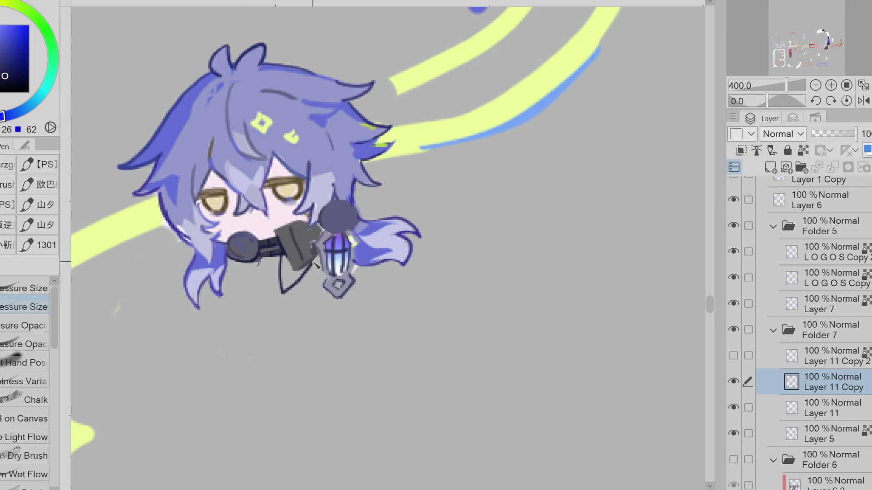
pyautogui.moveTo(259, 257)
pyautogui.mouseDown()
pyautogui.moveTo(254, 293)
pyautogui.moveTo(237, 258)
pyautogui.mouseUp()
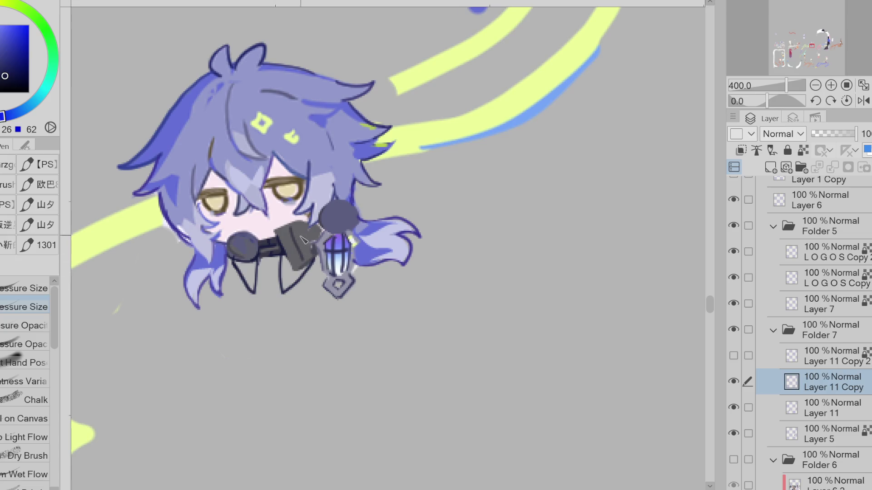
pyautogui.keyDown('alt'); pyautogui.click(305, 240); pyautogui.keyUp('alt')
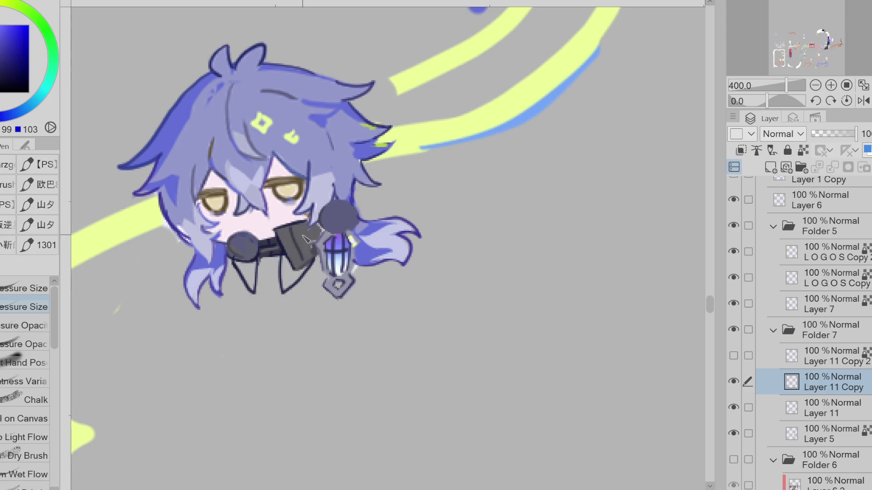
pyautogui.keyDown('alt'); pyautogui.click(182, 162); pyautogui.keyUp('alt')
pyautogui.press('g')
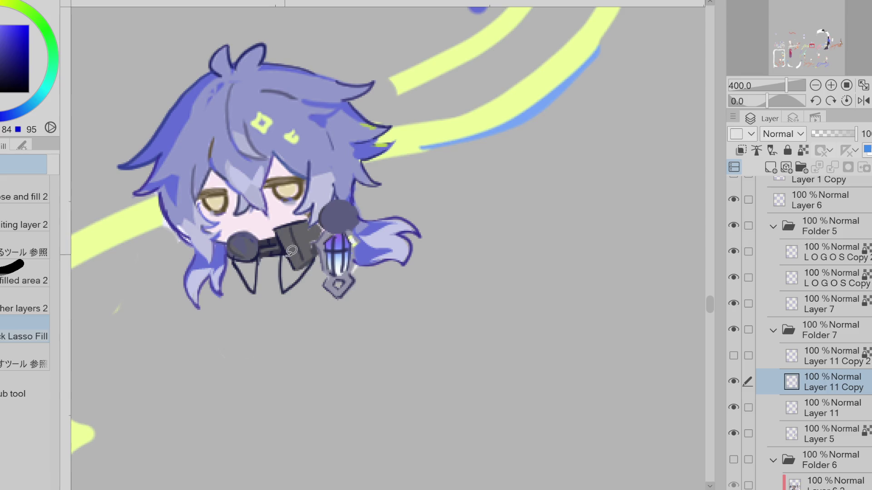
pyautogui.click(301, 275)
pyautogui.keyDown('alt'); pyautogui.click(274, 166); pyautogui.keyUp('alt')
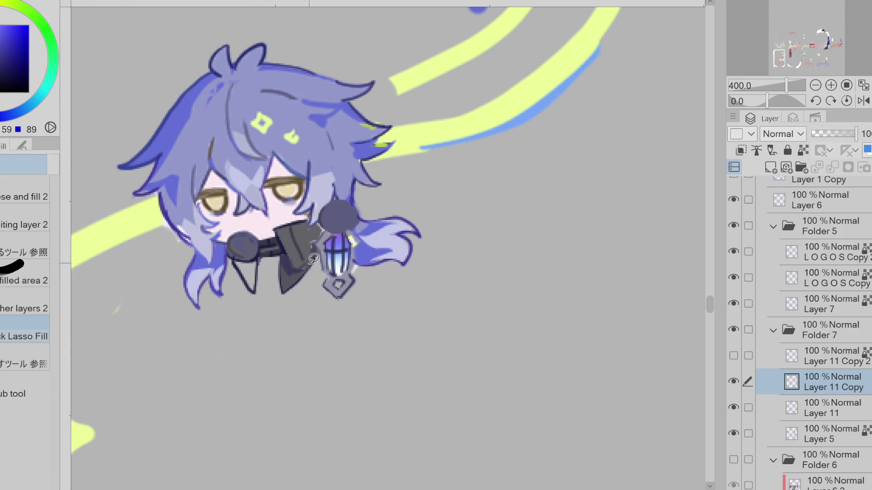
pyautogui.click(261, 257)
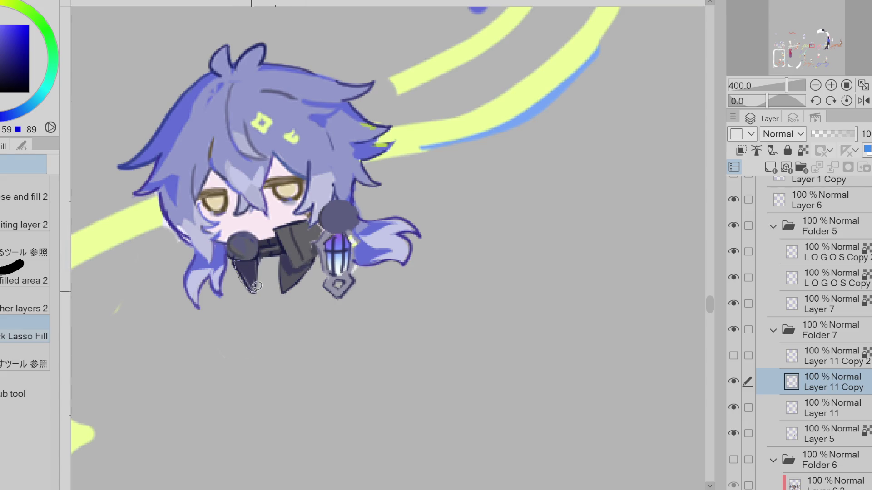
pyautogui.keyDown('alt'); pyautogui.click(276, 241); pyautogui.keyUp('alt')
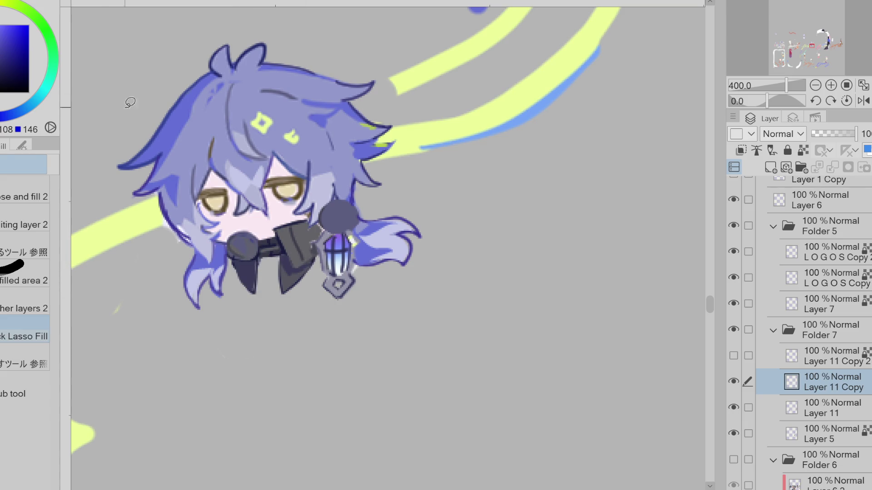
pyautogui.moveTo(245, 260)
pyautogui.mouseDown()
pyautogui.moveTo(255, 288)
pyautogui.moveTo(291, 282)
pyautogui.moveTo(302, 271)
pyautogui.mouseUp()
# Step: Lasso-fill a light-cyan wisp of glow below the lantern
pyautogui.press('p')
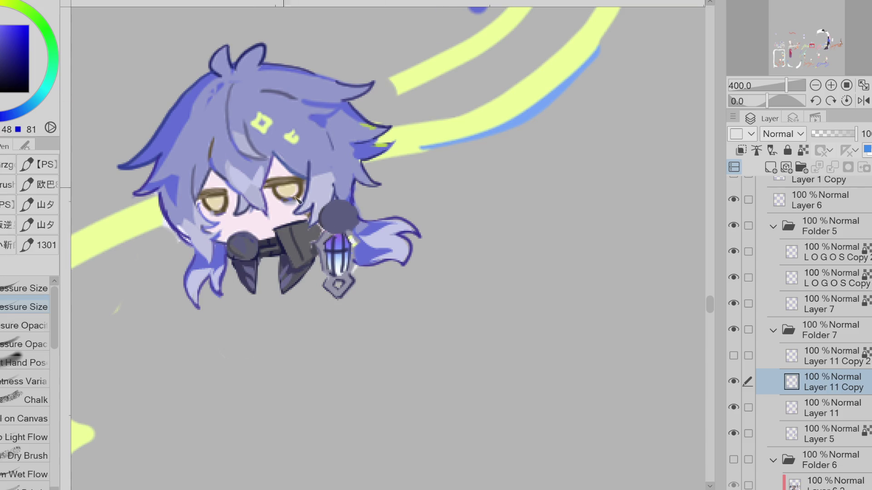
pyautogui.click(34, 101)
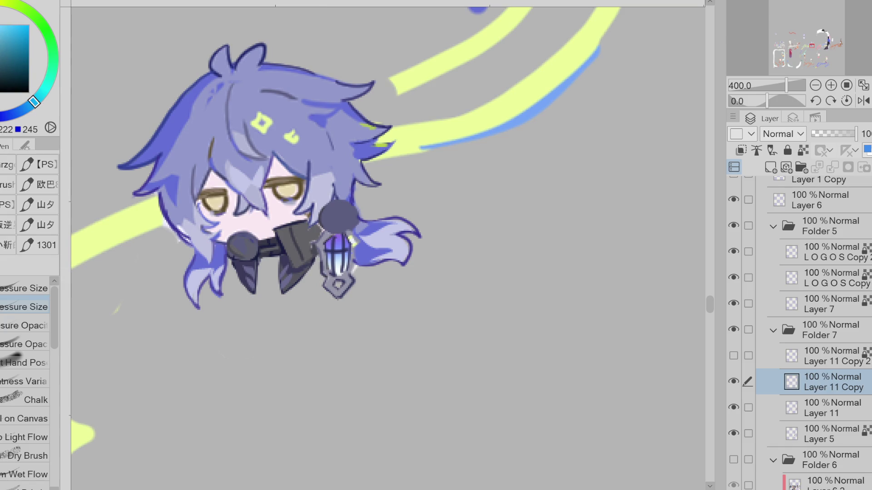
pyautogui.press('g')
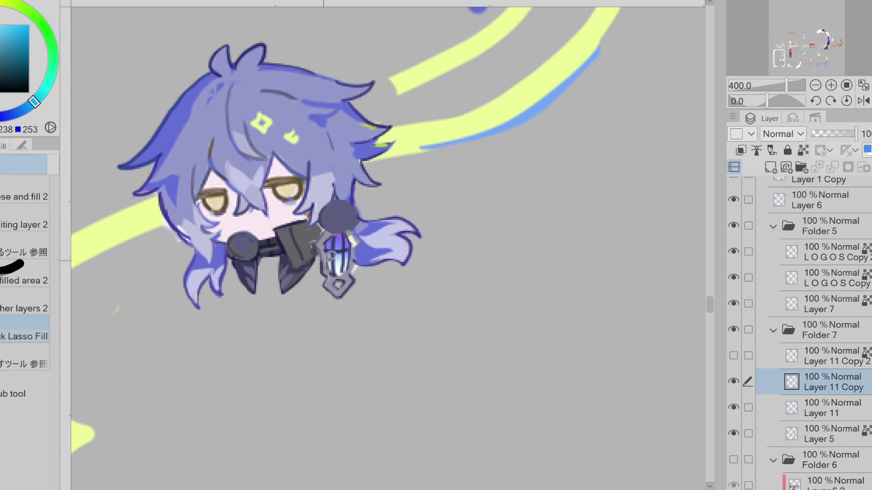
pyautogui.moveTo(310, 256)
pyautogui.mouseDown()
pyautogui.moveTo(274, 273)
pyautogui.moveTo(347, 263)
pyautogui.moveTo(351, 272)
pyautogui.mouseUp()
# Step: Edge the cyan wisp with a saturated blue pen stroke
pyautogui.click(12, 35)
pyautogui.press('p')
pyautogui.moveTo(34, 102); pyautogui.dragTo(6, 116)
pyautogui.click(10, 25)
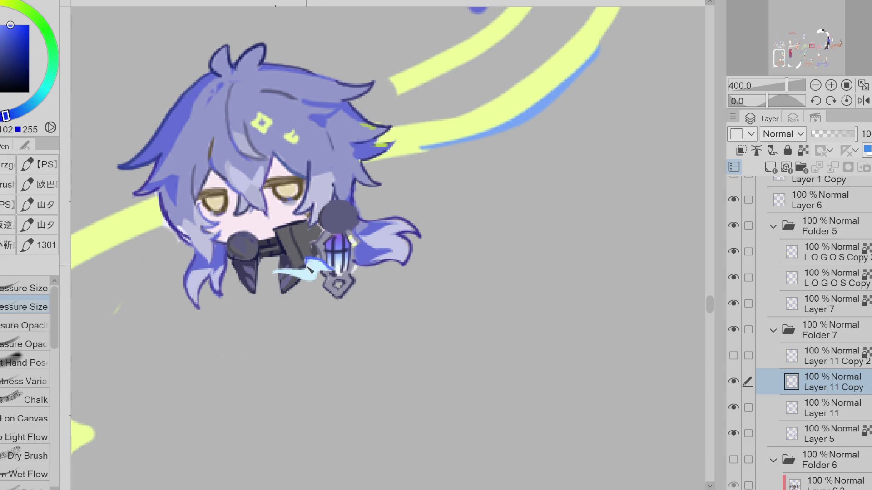
pyautogui.moveTo(308, 271); pyautogui.dragTo(279, 277)
# Step: Sample colours from the swoosh, face and eye, settling on a dark brown for the dots
pyautogui.keyDown('alt'); pyautogui.click(450, 144); pyautogui.keyUp('alt')
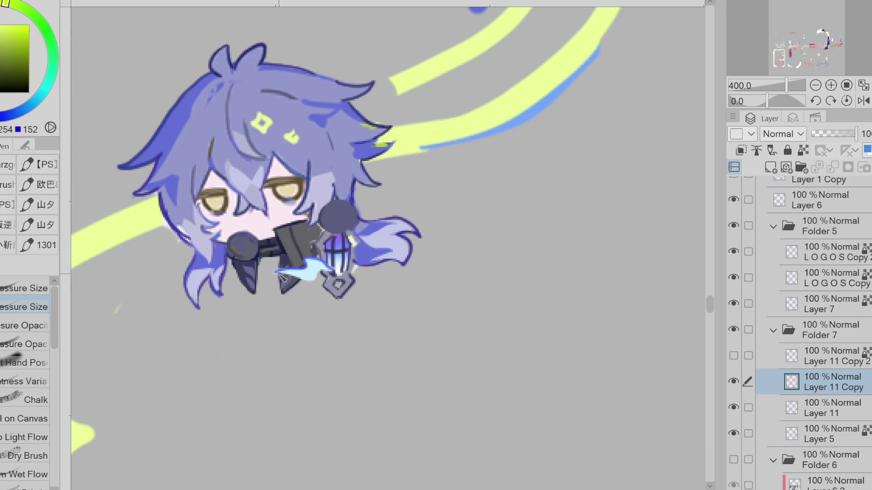
pyautogui.keyDown('alt'); pyautogui.click(273, 201); pyautogui.keyUp('alt')
pyautogui.keyDown('alt'); pyautogui.click(285, 210); pyautogui.keyUp('alt')
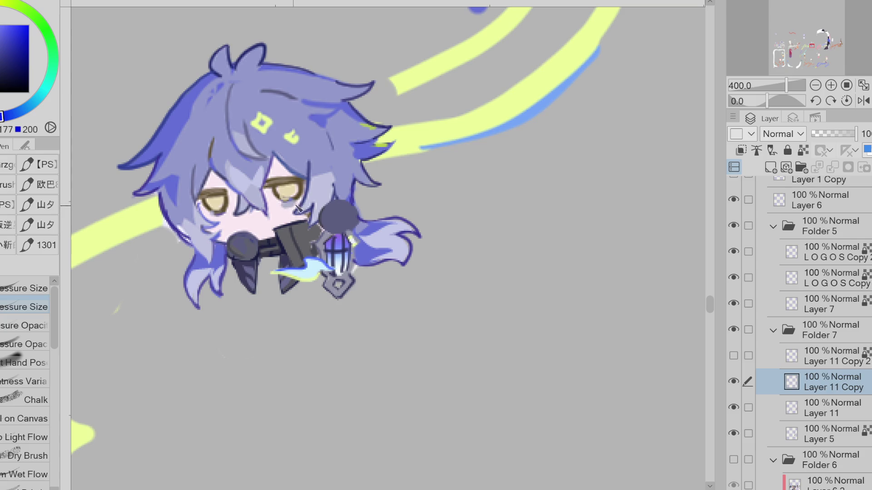
pyautogui.keyDown('alt'); pyautogui.click(215, 197); pyautogui.keyUp('alt')
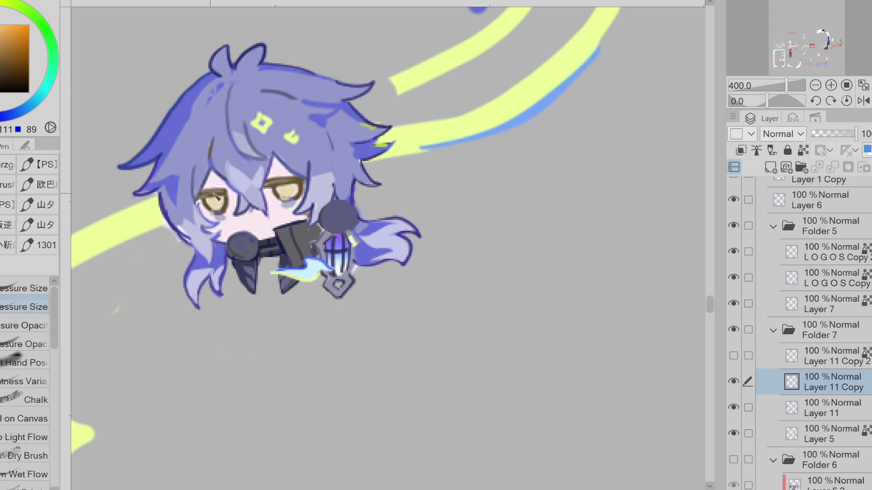
pyautogui.keyDown('alt'); pyautogui.click(227, 213); pyautogui.keyUp('alt')
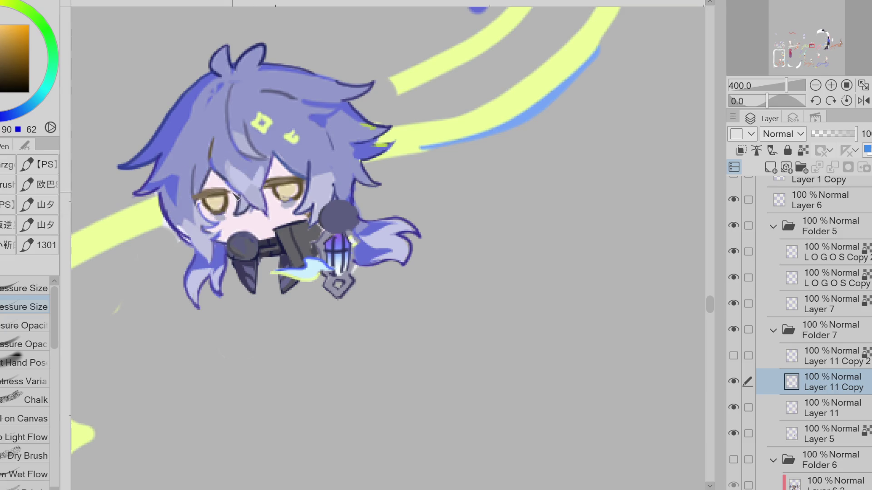
pyautogui.scroll(-3, 266, 193)
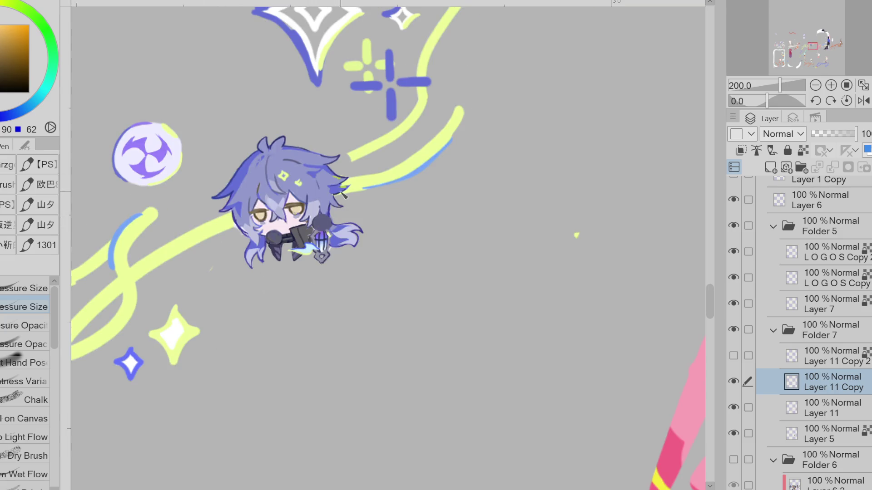
pyautogui.scroll(3, 281, 234)
pyautogui.press('e')
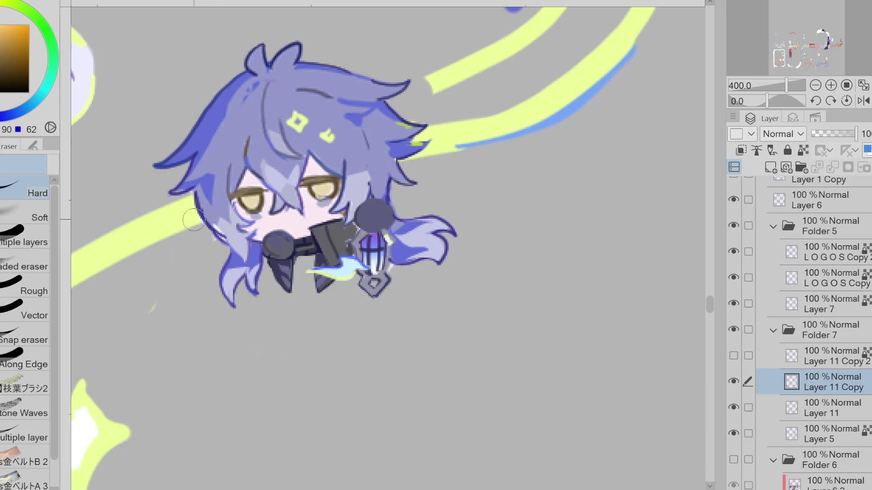
pyautogui.keyDown('alt'); pyautogui.click(125, 194); pyautogui.keyUp('alt')
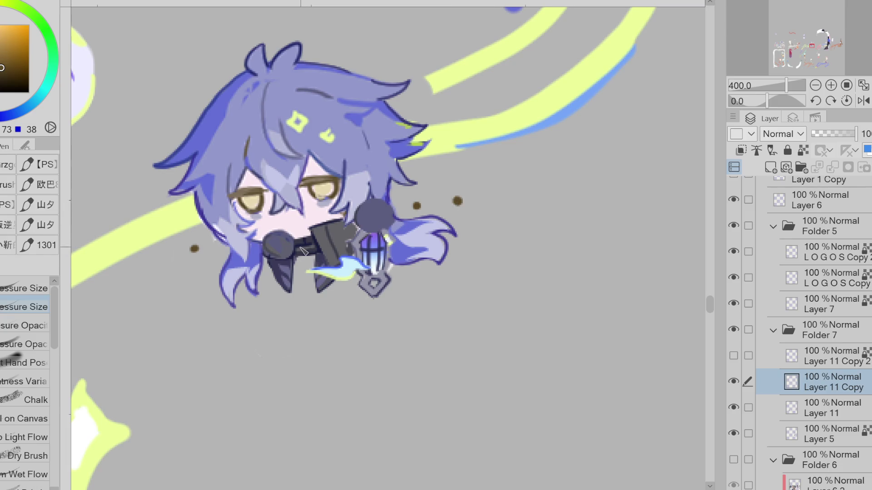
# Step: Lasso-fill a light-cyan highlight on the right side of the hair, trying and undoing two versions
pyautogui.press('b')
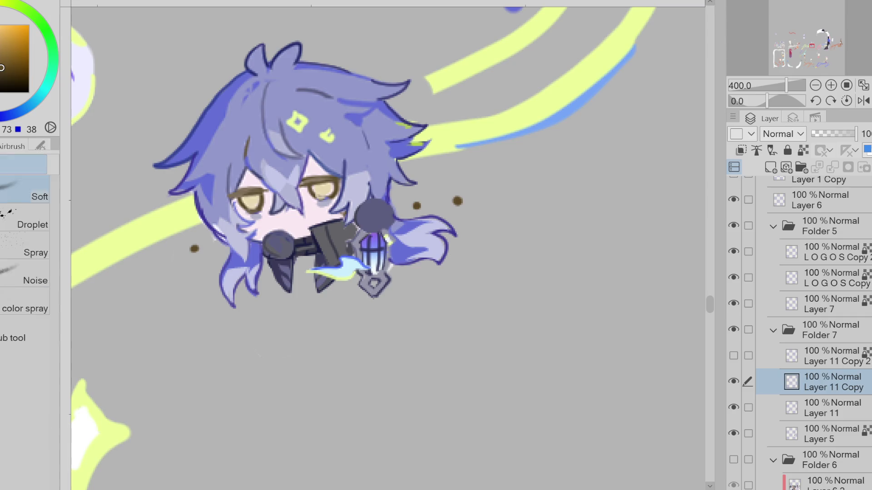
pyautogui.press('g')
pyautogui.keyDown('alt'); pyautogui.click(346, 263); pyautogui.keyUp('alt')
pyautogui.moveTo(369, 158)
pyautogui.mouseDown()
pyautogui.moveTo(410, 136)
pyautogui.moveTo(395, 112)
pyautogui.moveTo(379, 149)
pyautogui.mouseUp()
pyautogui.hotkey('ctrl', 'z')
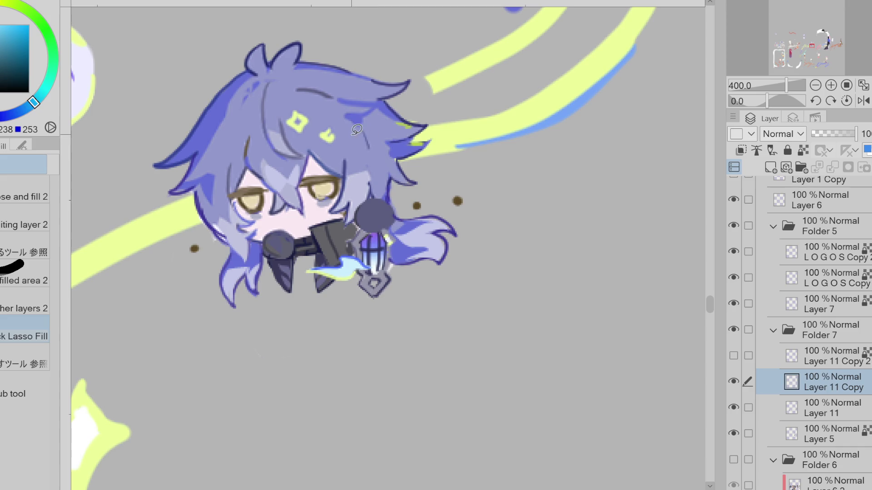
pyautogui.click(32, 51)
pyautogui.moveTo(363, 138)
pyautogui.mouseDown()
pyautogui.moveTo(347, 163)
pyautogui.moveTo(367, 148)
pyautogui.moveTo(355, 166)
pyautogui.moveTo(361, 181)
pyautogui.moveTo(392, 122)
pyautogui.moveTo(356, 166)
pyautogui.moveTo(381, 150)
pyautogui.moveTo(391, 118)
pyautogui.moveTo(357, 141)
pyautogui.mouseUp()
pyautogui.hotkey('ctrl', 'z')
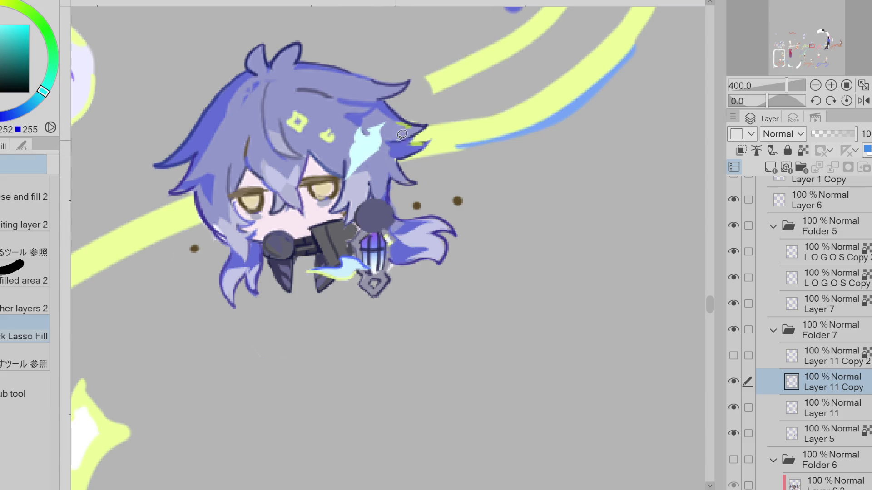
# Step: Edge the hair highlight with a dark blue pen stroke
pyautogui.keyDown('alt'); pyautogui.click(364, 258); pyautogui.keyUp('alt')
pyautogui.press('p')
pyautogui.moveTo(361, 138); pyautogui.dragTo(338, 188)
# Step: Complete the small yellow-green diamond mark in the fringe
pyautogui.keyDown('alt'); pyautogui.click(467, 131); pyautogui.keyUp('alt')
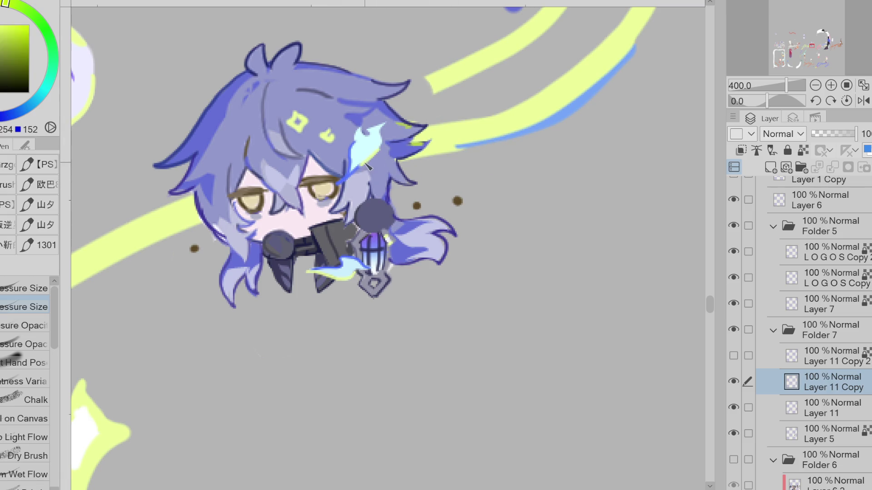
pyautogui.keyDown('alt'); pyautogui.click(406, 146); pyautogui.keyUp('alt')
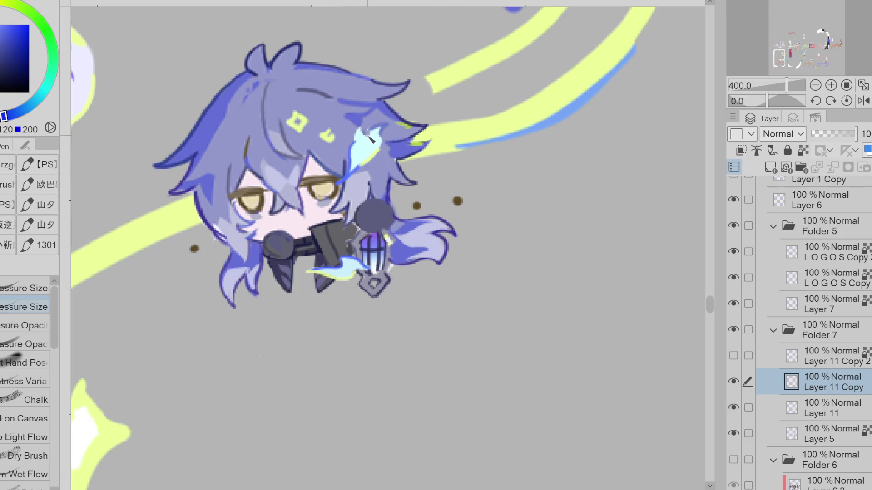
pyautogui.keyDown('alt'); pyautogui.click(331, 137); pyautogui.keyUp('alt')
pyautogui.keyDown('alt'); pyautogui.click(330, 134); pyautogui.keyUp('alt')
pyautogui.moveTo(325, 136); pyautogui.dragTo(331, 129)
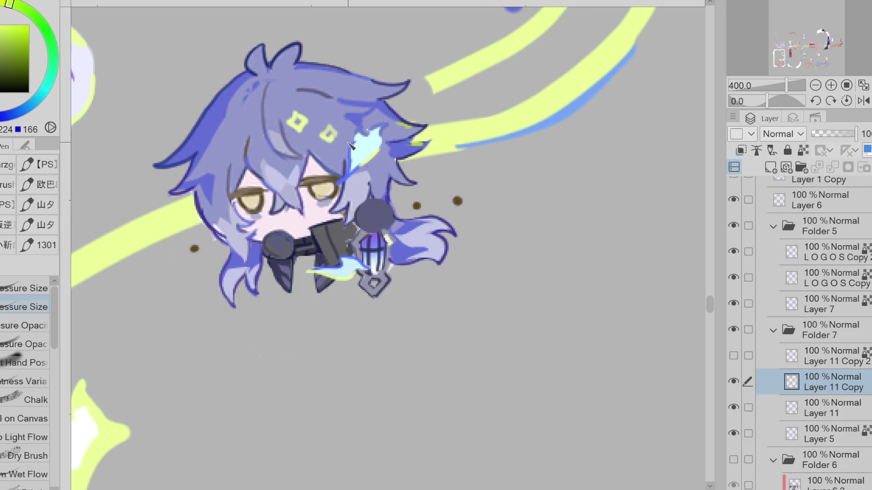
# Step: Add a light-cyan streak beside the eye
pyautogui.keyDown('alt'); pyautogui.click(327, 195); pyautogui.keyUp('alt')
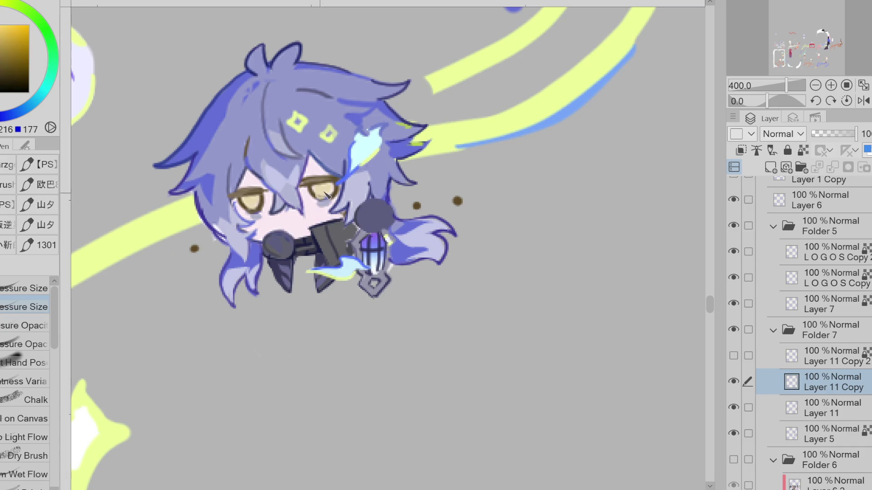
pyautogui.keyDown('alt'); pyautogui.click(360, 164); pyautogui.keyUp('alt')
pyautogui.moveTo(359, 157); pyautogui.dragTo(340, 185)
pyautogui.keyDown('alt'); pyautogui.click(363, 154); pyautogui.keyUp('alt')
# Step: Zoom in on the lantern and sample a dark blue from the artwork
pyautogui.hotkey('ctrl', '-')
pyautogui.hotkey('ctrl', '-')
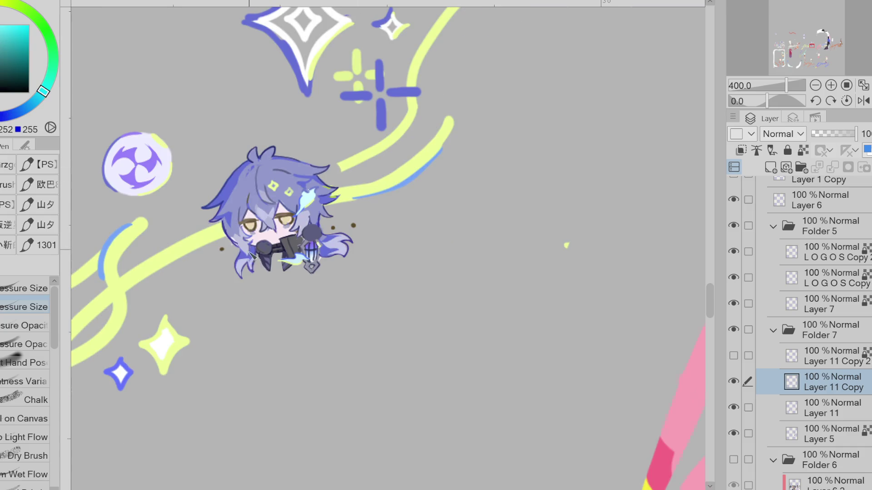
pyautogui.hotkey('ctrl', '+')
pyautogui.hotkey('ctrl', '+')
pyautogui.hotkey('ctrl', '-')
pyautogui.hotkey('ctrl', '-')
pyautogui.press('e')
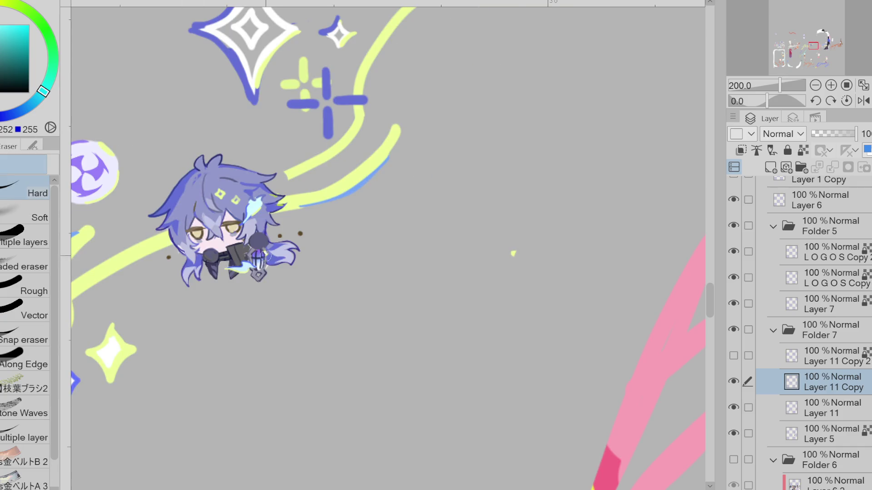
pyautogui.hotkey('ctrl', '+')
pyautogui.hotkey('ctrl', '+')
pyautogui.keyDown('alt'); pyautogui.click(267, 254); pyautogui.keyUp('alt')
pyautogui.press('p')
pyautogui.keyDown('alt'); pyautogui.click(268, 254); pyautogui.keyUp('alt')
pyautogui.keyDown('alt'); pyautogui.click(267, 255); pyautogui.keyUp('alt')
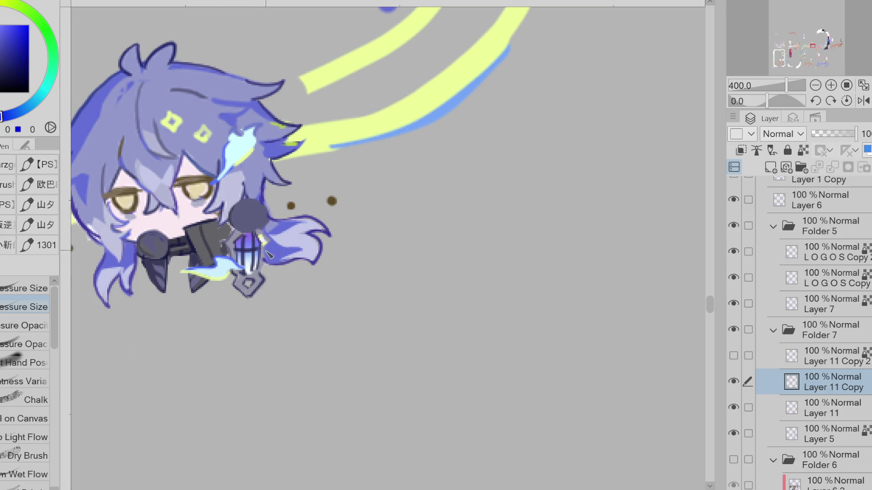
pyautogui.click(4, 27)
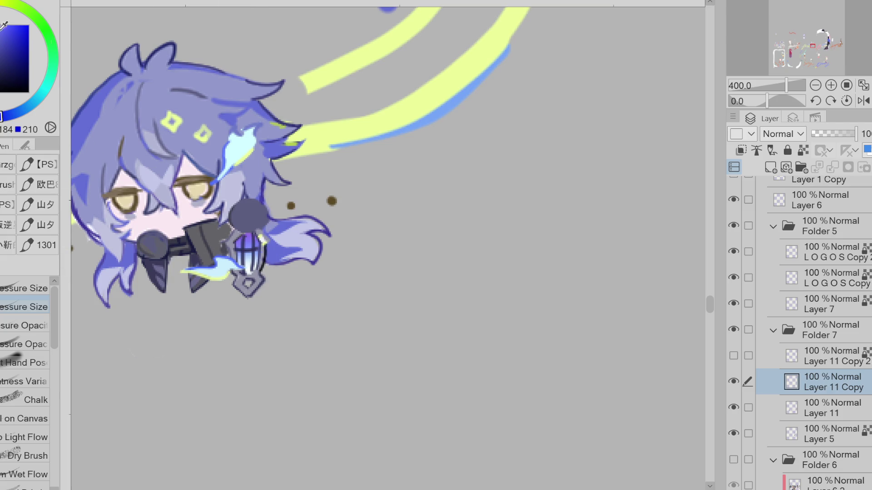
# Step: Darken the top of the grey lantern orb and pick near-black for its outline
pyautogui.keyDown('alt'); pyautogui.click(253, 257); pyautogui.keyUp('alt')
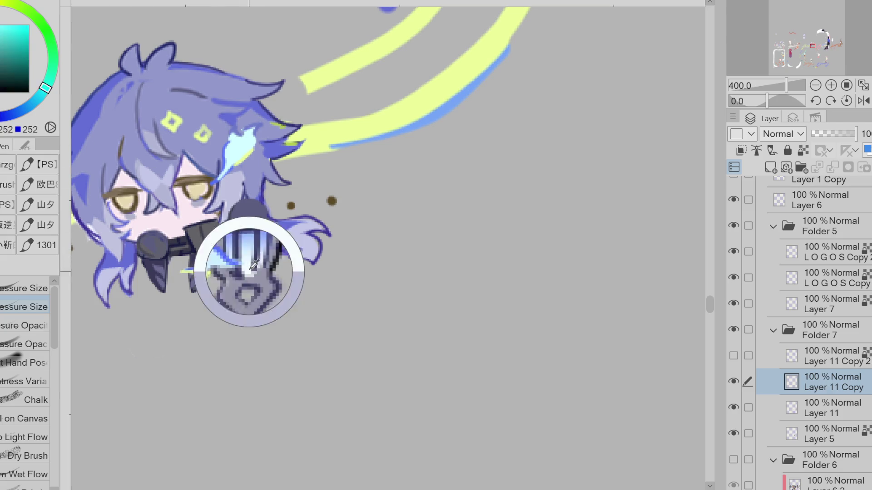
pyautogui.keyDown('alt'); pyautogui.click(238, 213); pyautogui.keyUp('alt')
pyautogui.moveTo(240, 212)
pyautogui.mouseDown()
pyautogui.moveTo(266, 208)
pyautogui.moveTo(257, 236)
pyautogui.mouseUp()
pyautogui.keyDown('alt'); pyautogui.click(266, 208); pyautogui.keyUp('alt')
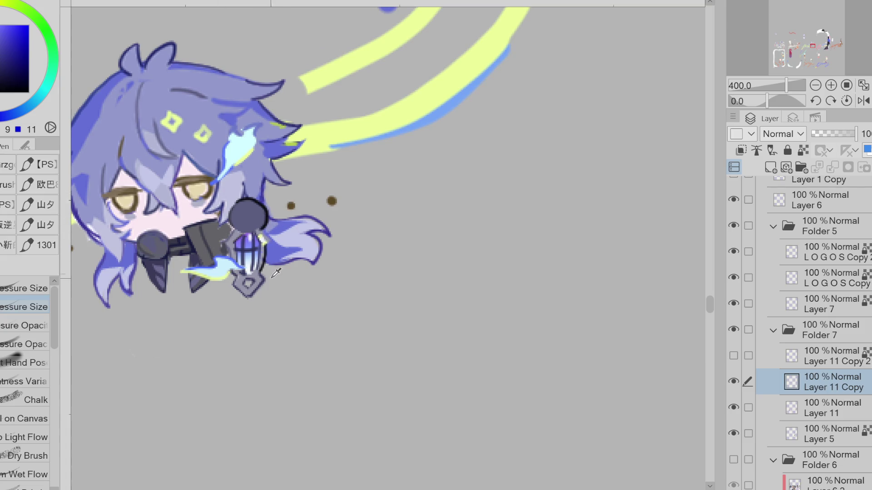
# Step: Draw a yellow-green spark dash below the lantern
pyautogui.scroll(-2, 283, 231)
pyautogui.keyDown('alt'); pyautogui.click(208, 162); pyautogui.keyUp('alt')
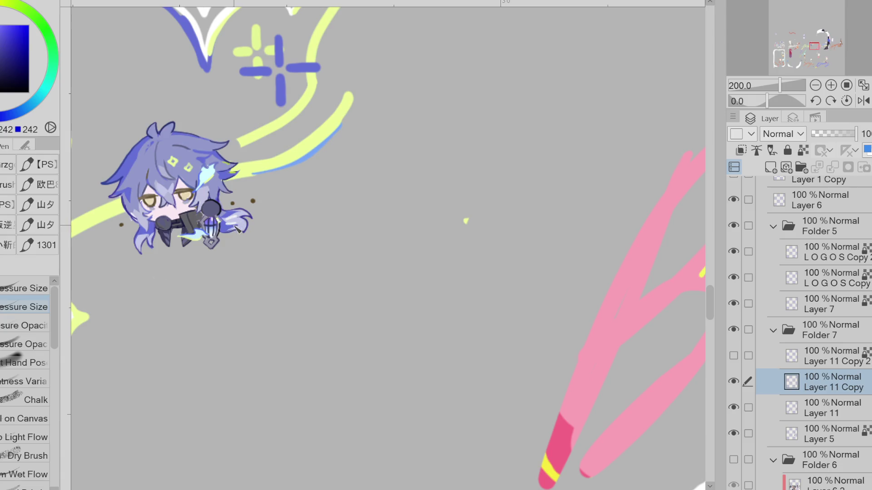
pyautogui.hotkey('ctrl', 'z')
pyautogui.keyDown('alt'); pyautogui.click(253, 164); pyautogui.keyUp('alt')
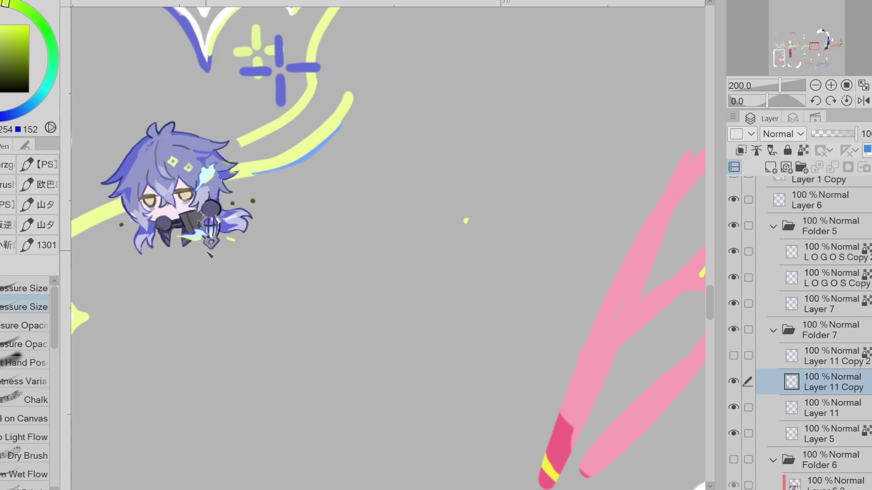
pyautogui.moveTo(194, 250); pyautogui.dragTo(197, 252)
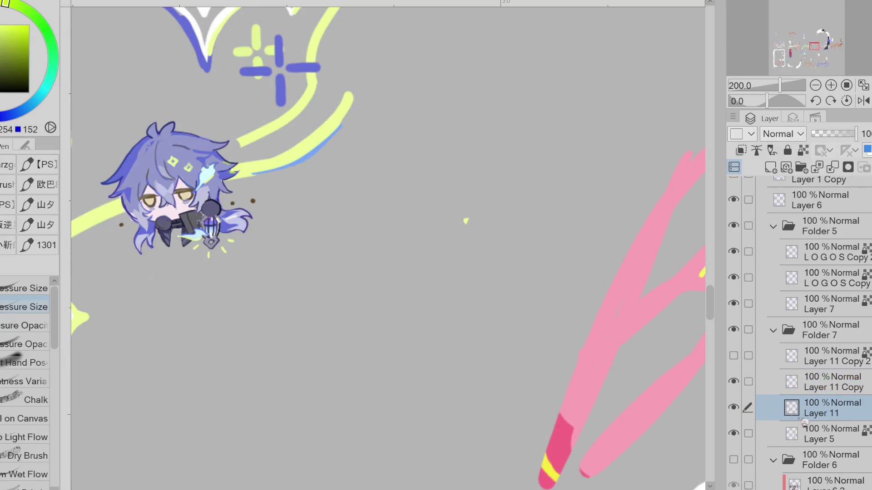
# Step: Lasso-fill a pale lavender backing blob around the chibi on a new layer
pyautogui.hotkey('ctrl', '-')
pyautogui.click(770, 167)
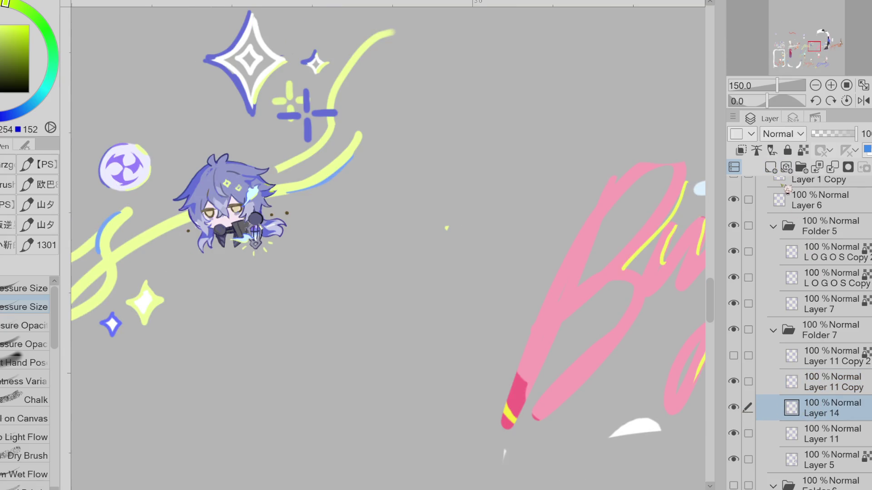
pyautogui.click(136, 155)
pyautogui.press('g')
pyautogui.moveTo(242, 151)
pyautogui.mouseDown()
pyautogui.moveTo(175, 176)
pyautogui.moveTo(198, 254)
pyautogui.moveTo(287, 249)
pyautogui.moveTo(274, 158)
pyautogui.moveTo(260, 145)
pyautogui.mouseUp()
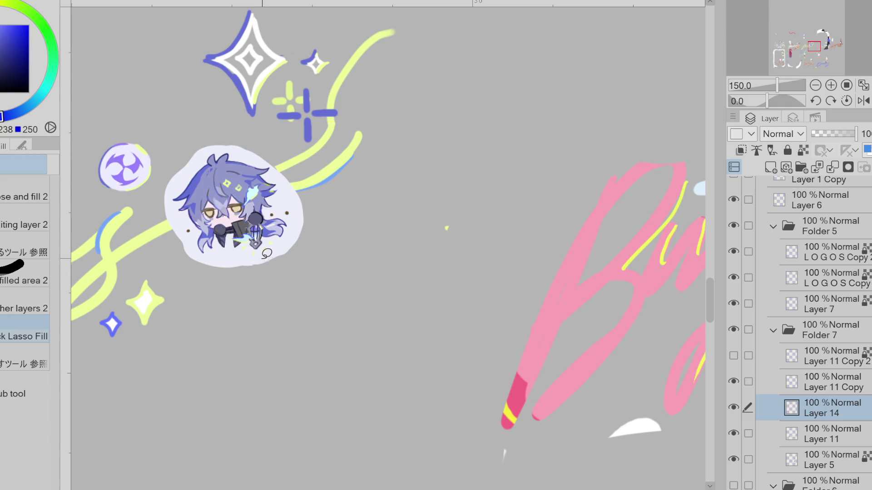
pyautogui.click(822, 387)
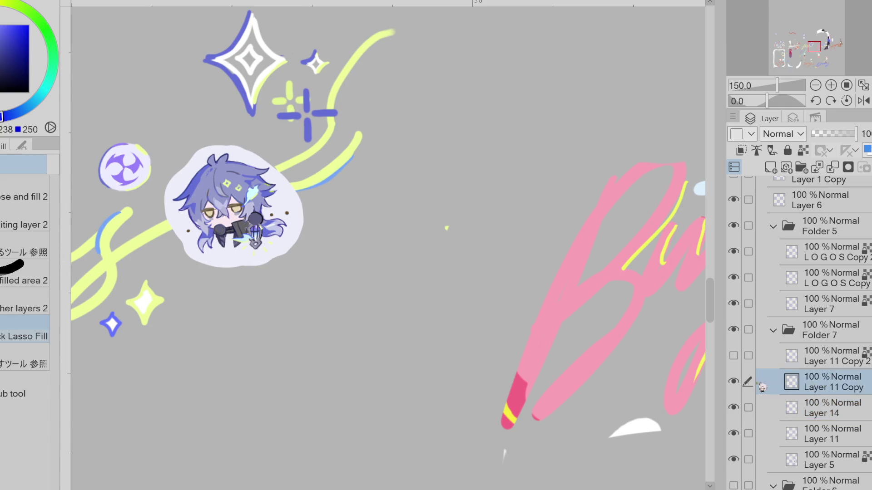
# Step: Add pale-cyan sparkle dots around the lantern and turn the brown dot beside the chibi blue
pyautogui.moveTo(114, 229)
pyautogui.mouseDown()
pyautogui.moveTo(122, 217)
pyautogui.moveTo(113, 323)
pyautogui.mouseUp()
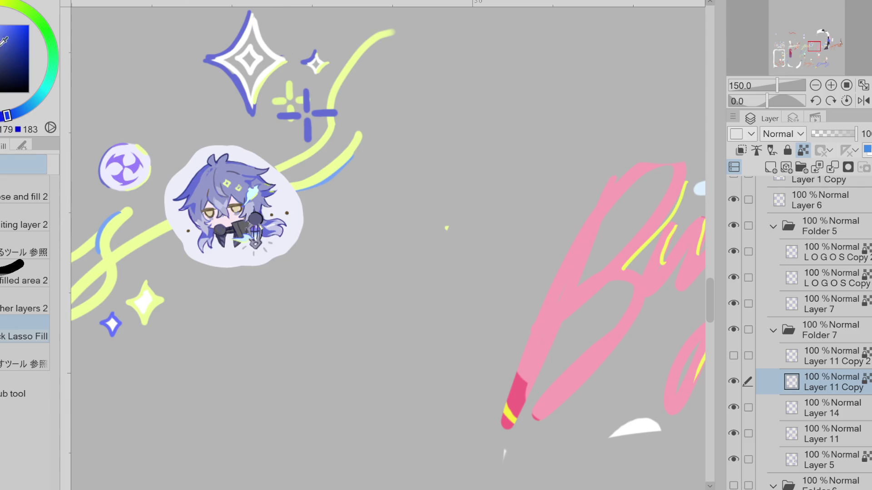
pyautogui.keyDown('alt'); pyautogui.click(288, 237); pyautogui.keyUp('alt')
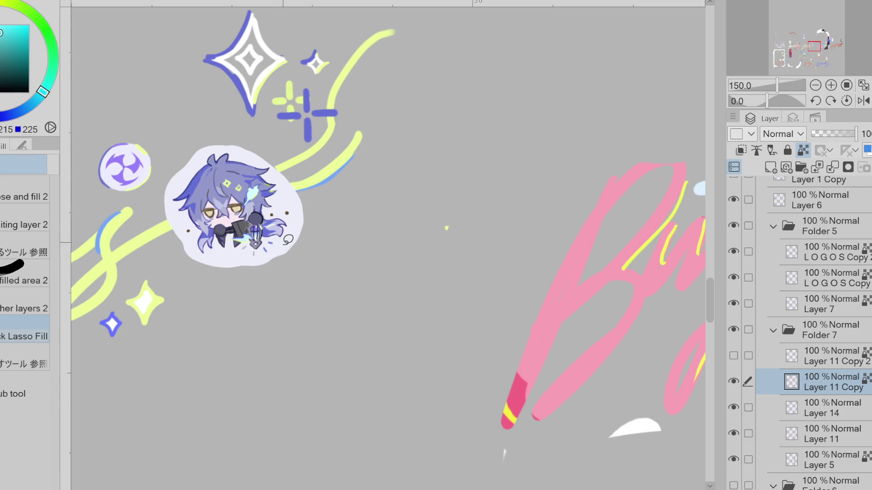
pyautogui.moveTo(268, 240); pyautogui.dragTo(249, 251)
pyautogui.click(53, 80)
pyautogui.scroll(1, 256, 245)
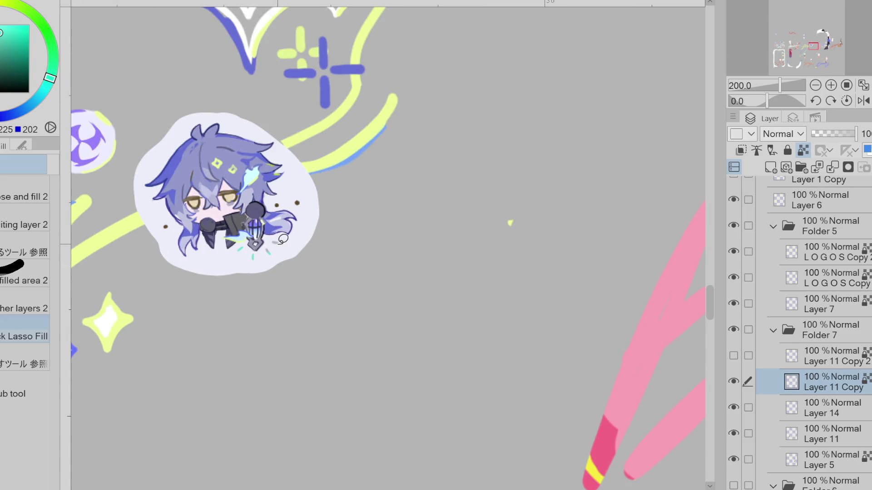
pyautogui.click(45, 90)
pyautogui.keyDown('alt'); pyautogui.click(330, 77); pyautogui.keyUp('alt')
# Step: Recolour the dots near the chibi yellow-green, one in darker olive green
pyautogui.click(297, 203)
pyautogui.keyDown('alt'); pyautogui.click(340, 153); pyautogui.keyUp('alt')
pyautogui.click(167, 225)
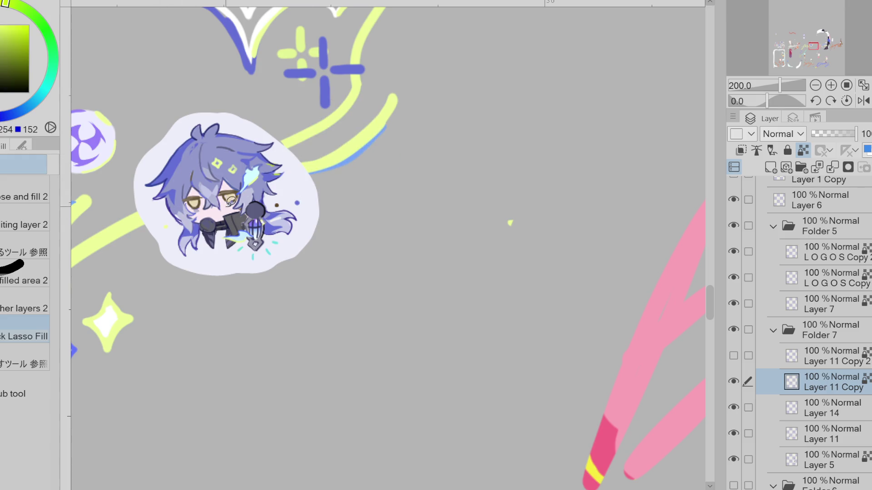
pyautogui.keyDown('alt'); pyautogui.click(239, 201); pyautogui.keyUp('alt')
pyautogui.click(166, 226)
# Step: Fill the small dashes under the lantern dark red
pyautogui.press('x')
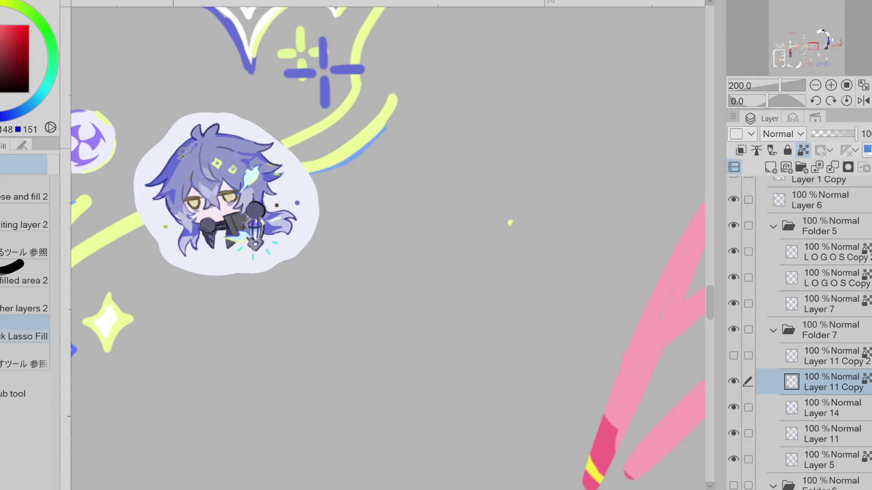
pyautogui.moveTo(284, 240)
pyautogui.mouseDown()
pyautogui.moveTo(243, 243)
pyautogui.moveTo(254, 261)
pyautogui.mouseUp()
pyautogui.scroll(-1, 302, 290)
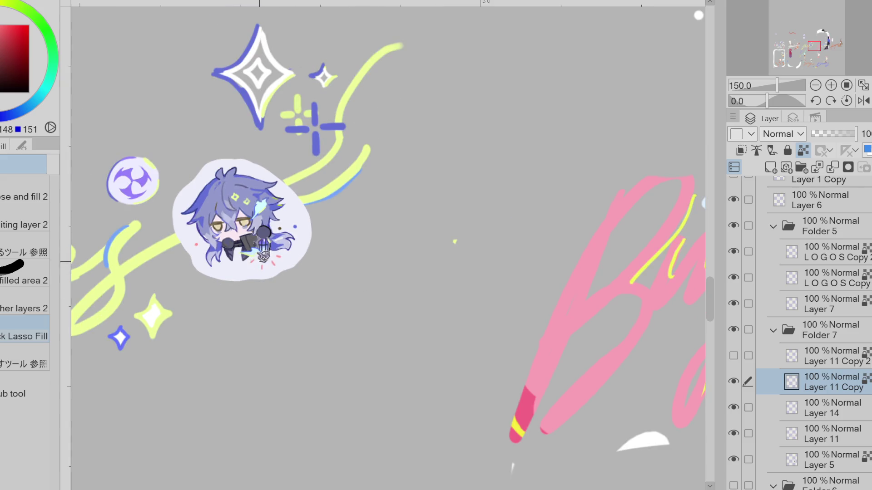
pyautogui.scroll(-1, 363, 293)
pyautogui.scroll(2, 273, 267)
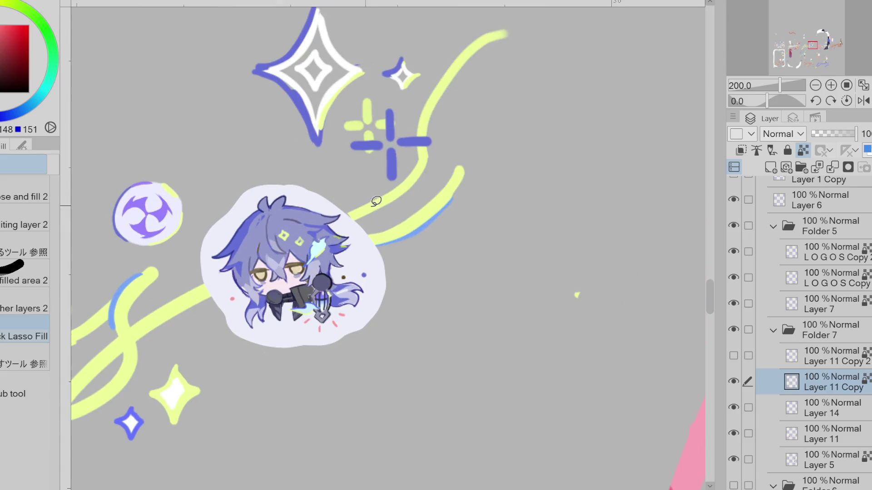
pyautogui.hotkey('ctrl', '-')
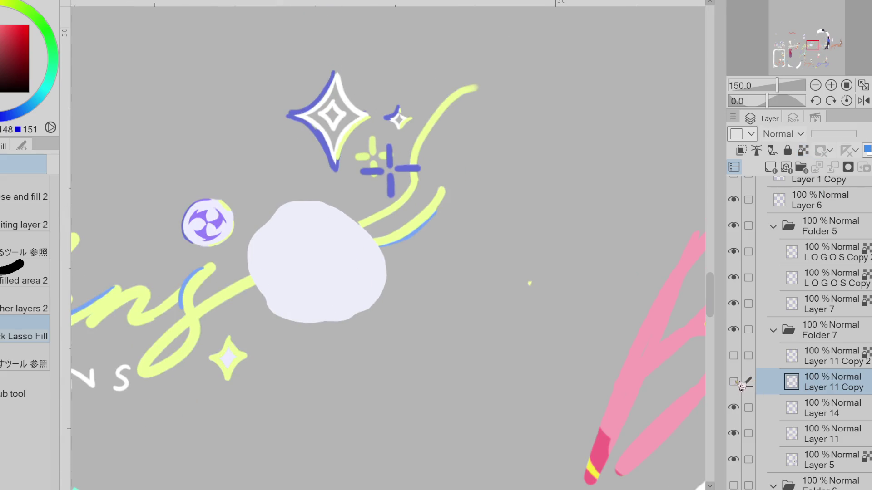
pyautogui.keyDown('alt'); pyautogui.click(278, 229); pyautogui.keyUp('alt')
pyautogui.press('p')
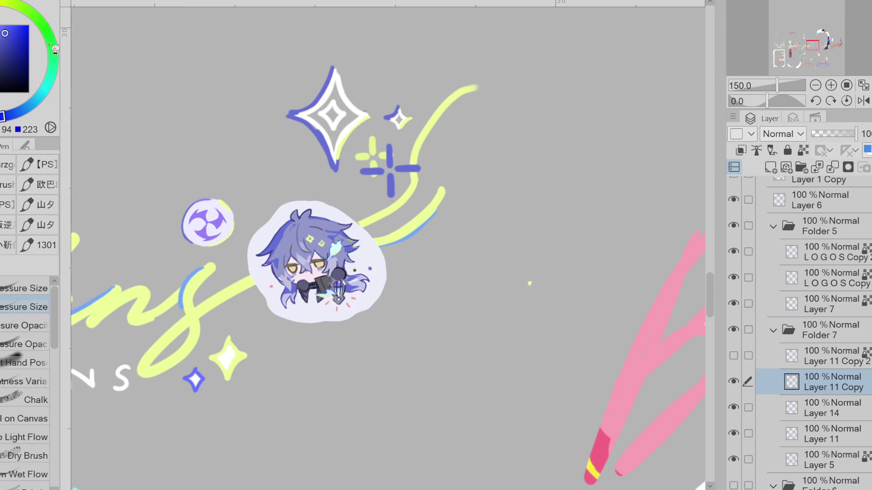
pyautogui.click(734, 485)
# Step: Outline the chibi's lavender bubble in purple along its top and lower edges
pyautogui.scroll(-3, 352, 299)
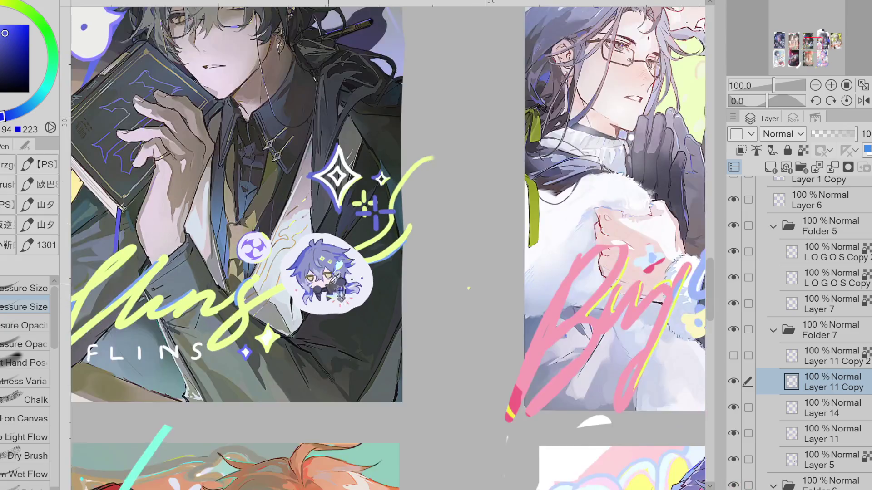
pyautogui.scroll(3, 324, 268)
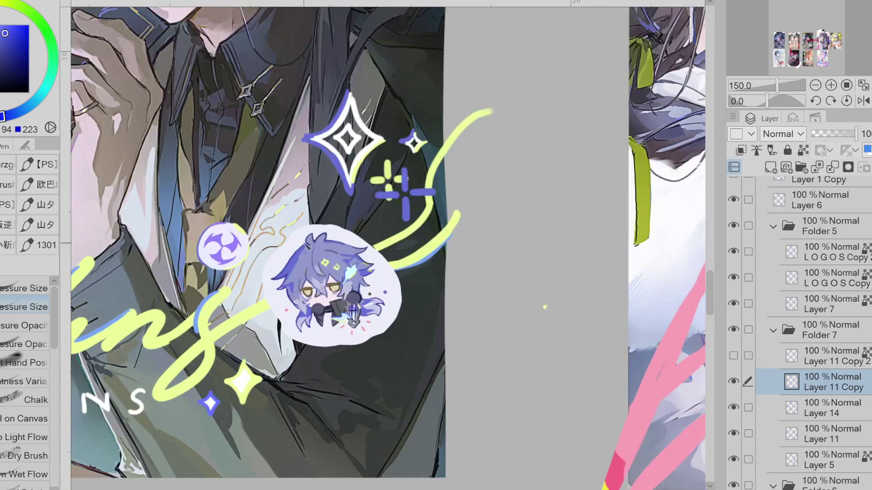
pyautogui.keyDown('alt'); pyautogui.click(311, 235); pyautogui.keyUp('alt')
pyautogui.moveTo(299, 227); pyautogui.dragTo(265, 281)
pyautogui.scroll(1, 284, 282)
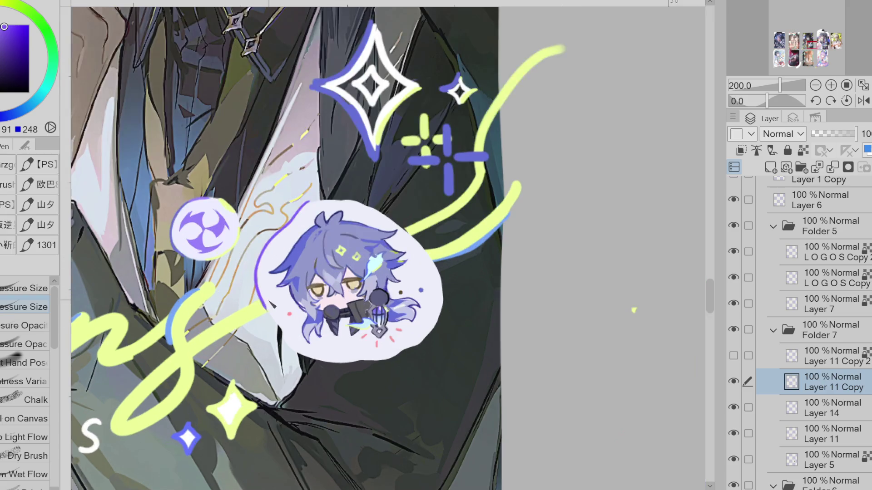
pyautogui.moveTo(309, 361)
pyautogui.mouseDown()
pyautogui.moveTo(366, 364)
pyautogui.moveTo(410, 350)
pyautogui.moveTo(445, 304)
pyautogui.mouseUp()
pyautogui.moveTo(305, 213)
pyautogui.mouseDown()
pyautogui.moveTo(364, 200)
pyautogui.moveTo(427, 249)
pyautogui.mouseUp()
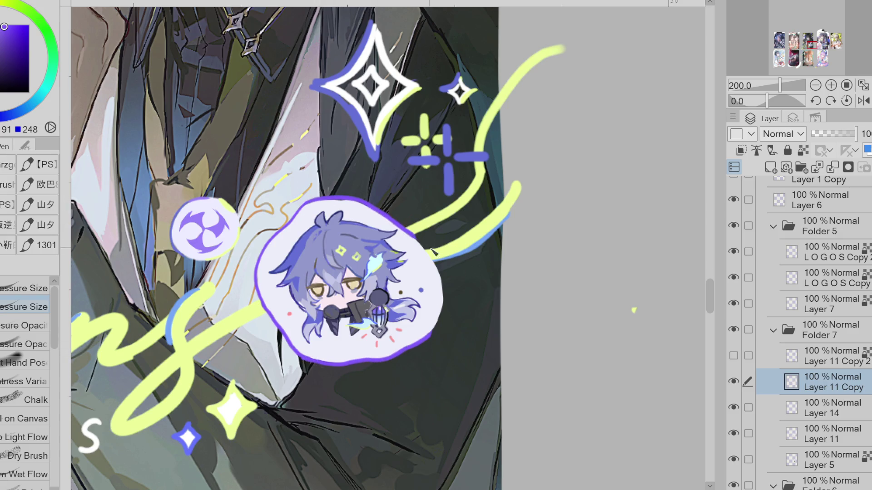
# Step: Add yellow-green accents along the bubble's lower-right and bottom edges
pyautogui.keyDown('alt'); pyautogui.click(427, 249); pyautogui.keyUp('alt')
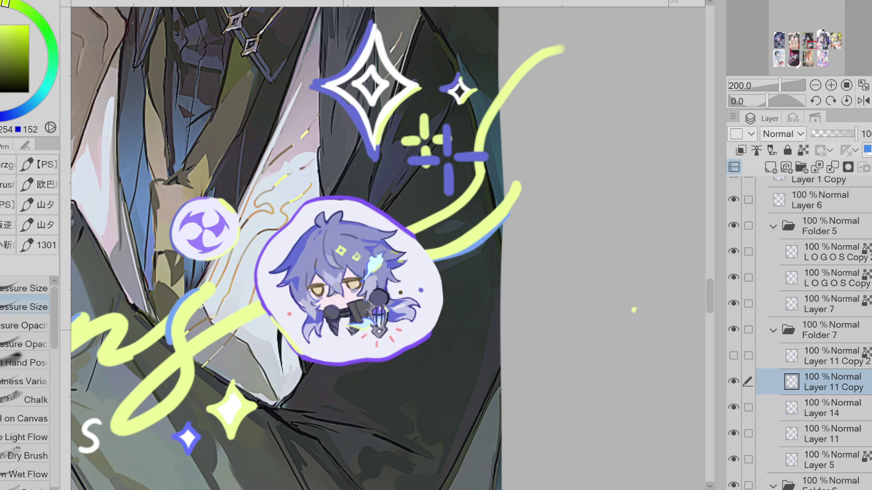
pyautogui.moveTo(379, 361)
pyautogui.mouseDown()
pyautogui.moveTo(439, 329)
pyautogui.moveTo(445, 285)
pyautogui.mouseUp()
pyautogui.keyDown('alt'); pyautogui.click(434, 262); pyautogui.keyUp('alt')
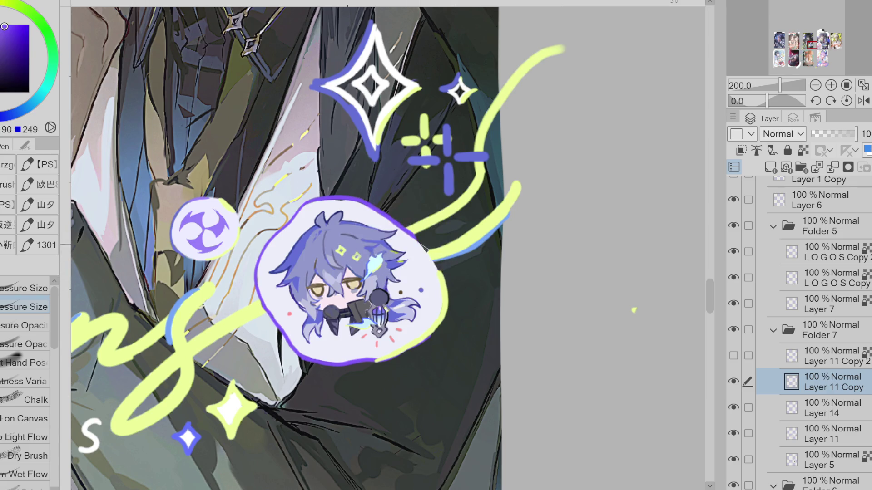
pyautogui.keyDown('alt'); pyautogui.click(443, 313); pyautogui.keyUp('alt')
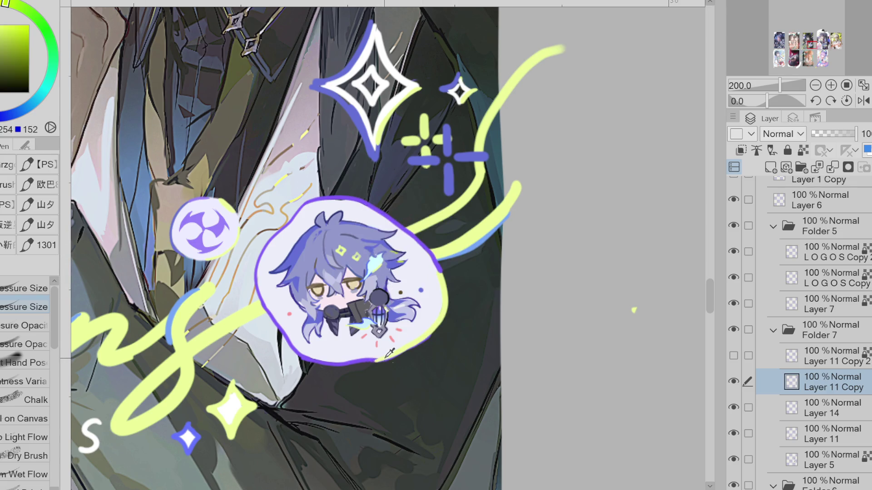
pyautogui.keyDown('alt'); pyautogui.click(405, 356); pyautogui.keyUp('alt')
pyautogui.moveTo(389, 360)
pyautogui.mouseDown()
pyautogui.moveTo(311, 364)
pyautogui.moveTo(388, 363)
pyautogui.mouseUp()
pyautogui.hotkey('ctrl', 'z')
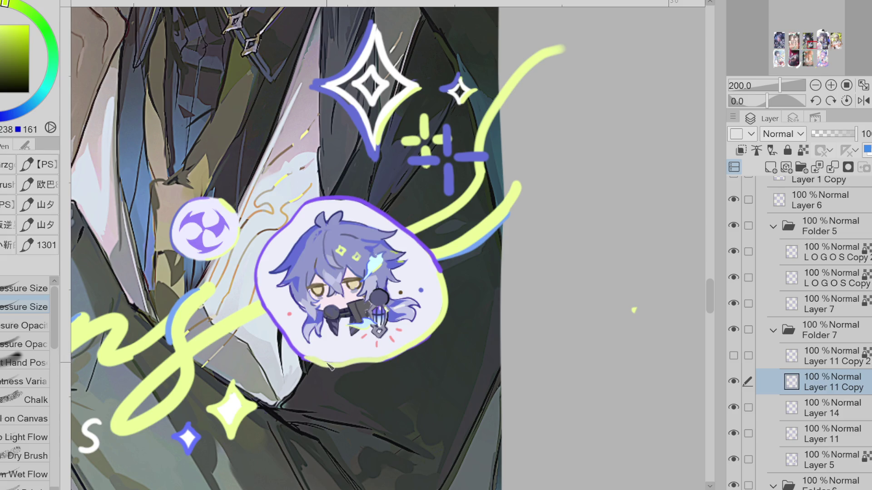
pyautogui.keyDown('alt'); pyautogui.click(331, 363); pyautogui.keyUp('alt')
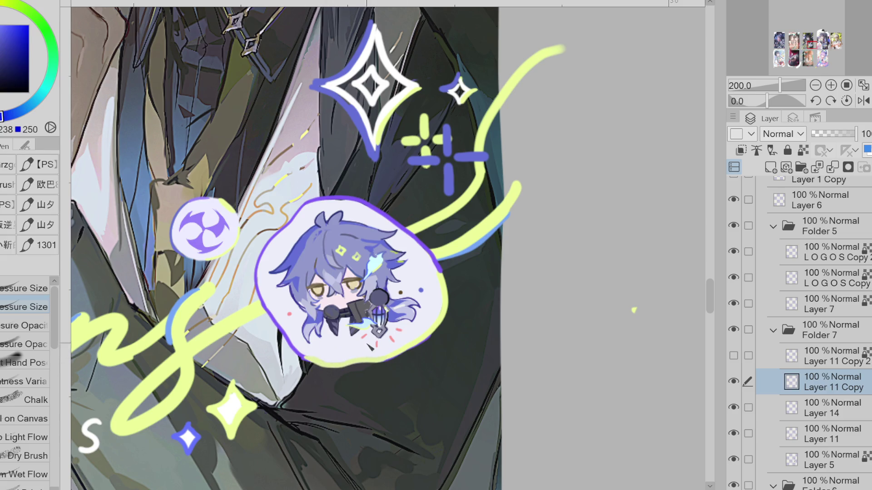
pyautogui.scroll(-5, 368, 349)
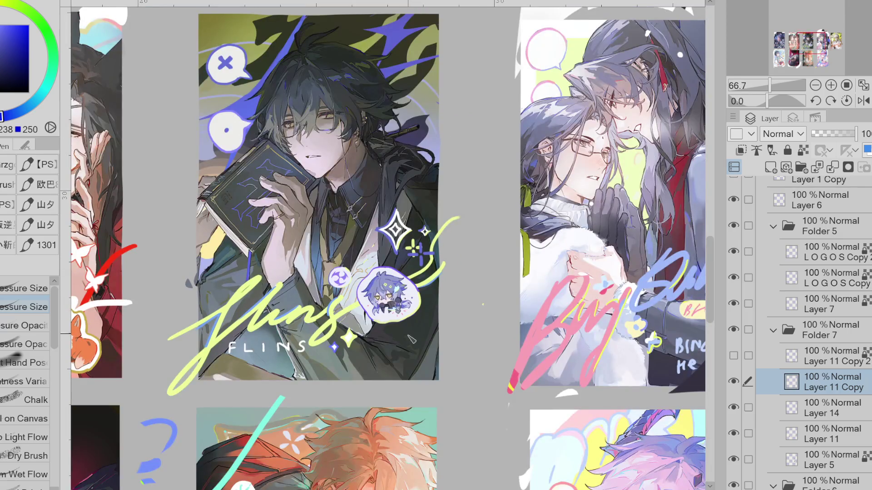
pyautogui.scroll(3, 400, 284)
pyautogui.click(734, 382)
pyautogui.click(734, 382)
pyautogui.click(735, 383)
pyautogui.click(735, 382)
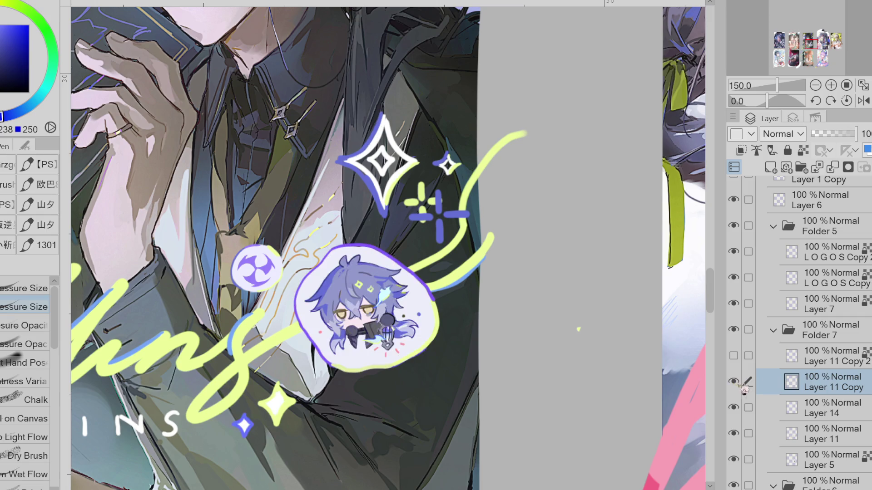
pyautogui.click(770, 168)
pyautogui.click(740, 150)
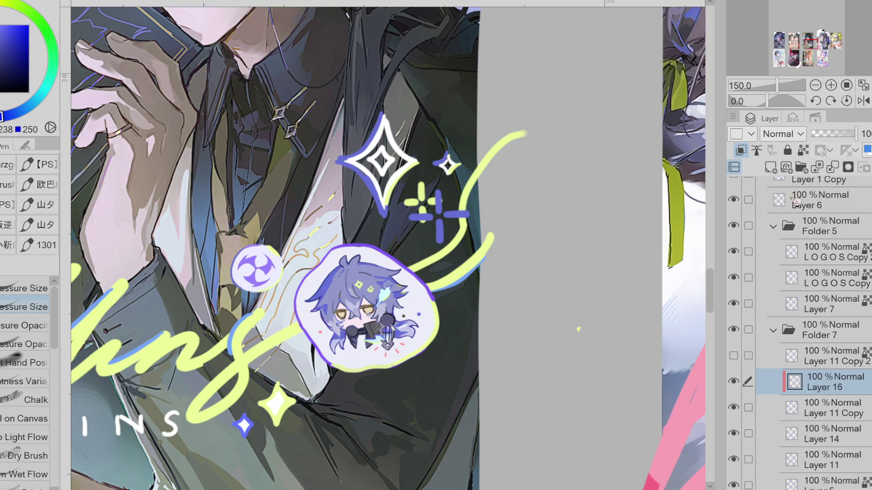
pyautogui.press('b')
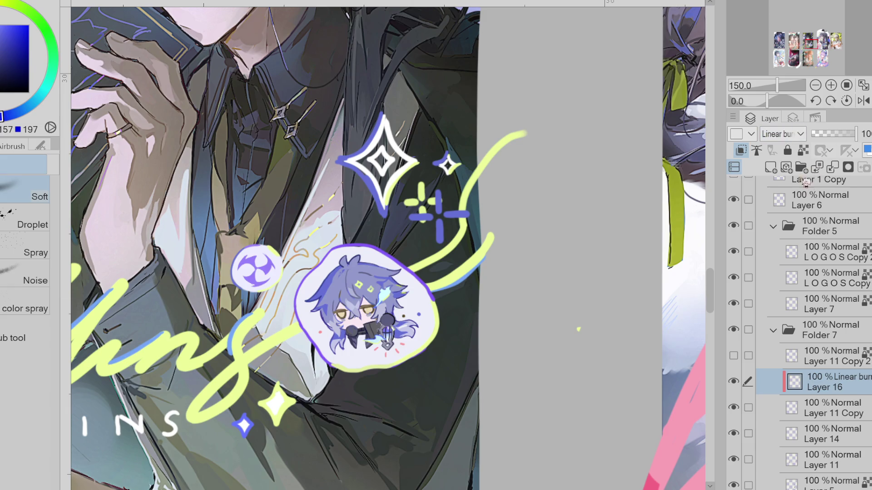
pyautogui.press('Up')
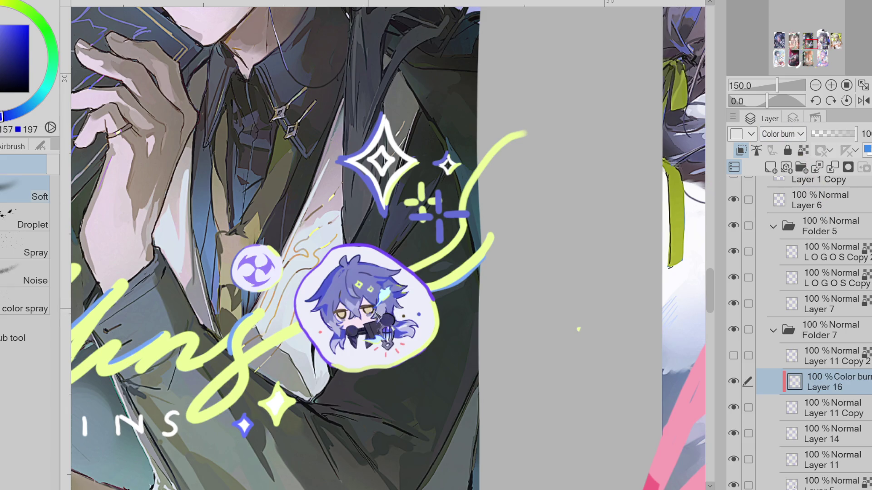
pyautogui.hotkey('ctrl', '-')
pyautogui.keyDown('alt'); pyautogui.click(401, 364); pyautogui.keyUp('alt')
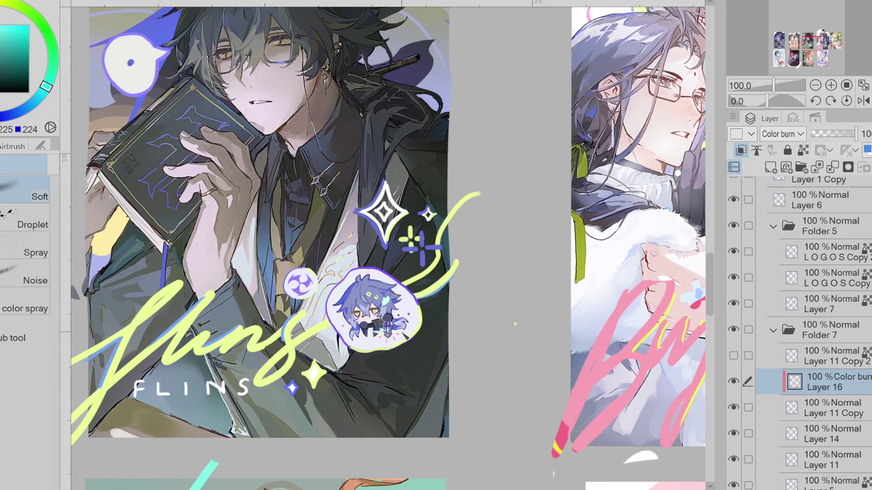
pyautogui.moveTo(56, 99); pyautogui.dragTo(61, 69)
pyautogui.click(803, 150)
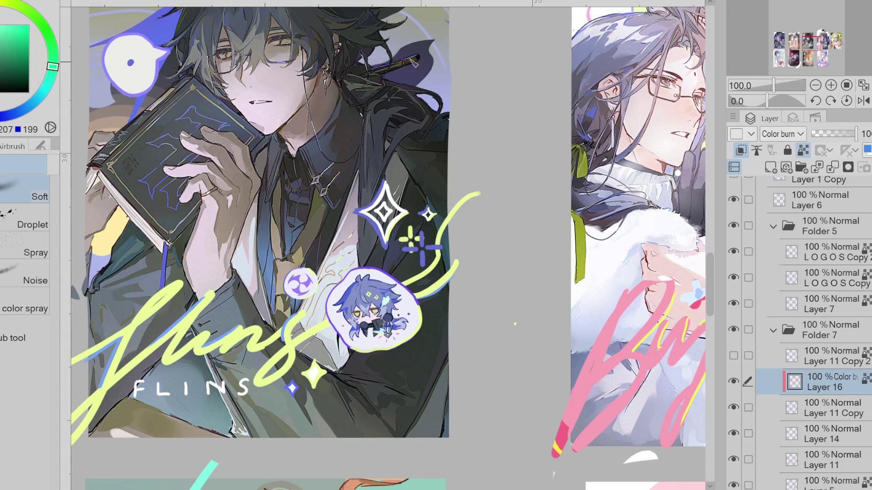
pyautogui.moveTo(53, 56); pyautogui.dragTo(28, 10)
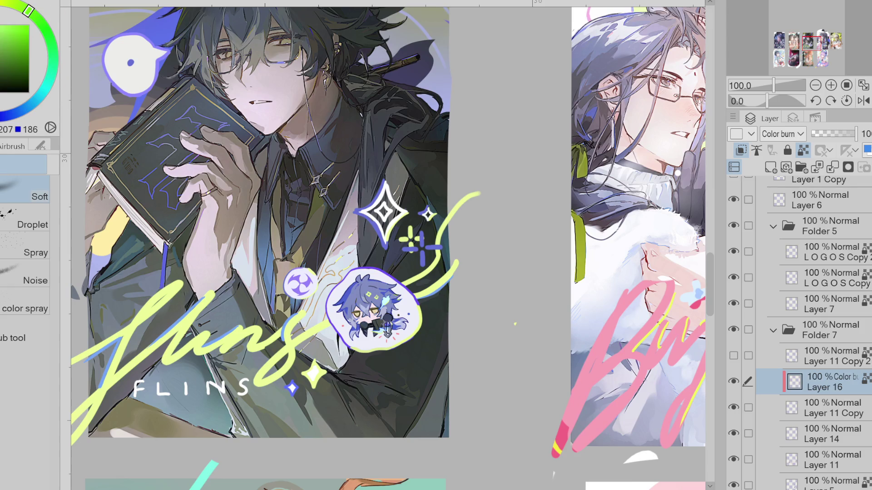
pyautogui.click(832, 167)
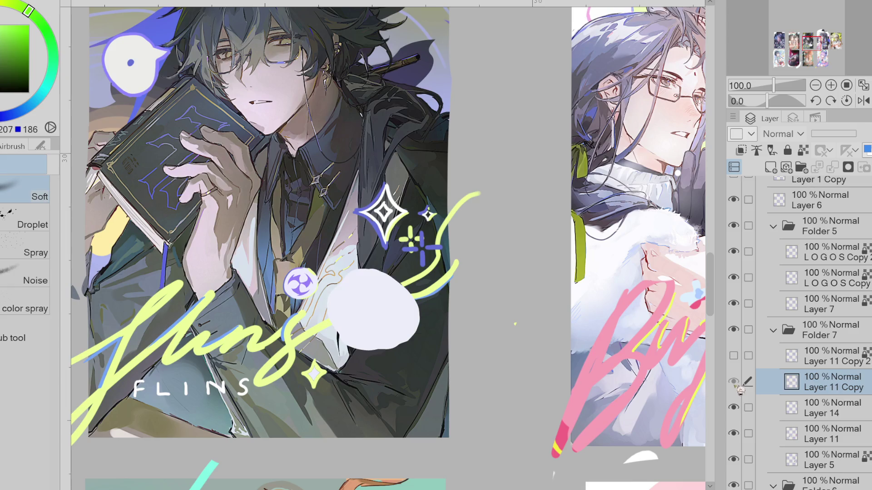
# Step: Merge the bubble into Layer 14 and toggle the chibi sticker to compare, leaving it hidden
pyautogui.click(832, 167)
pyautogui.click(733, 382)
pyautogui.click(734, 382)
pyautogui.click(734, 382)
pyautogui.click(733, 382)
pyautogui.click(734, 382)
pyautogui.click(734, 382)
pyautogui.click(733, 408)
pyautogui.click(734, 407)
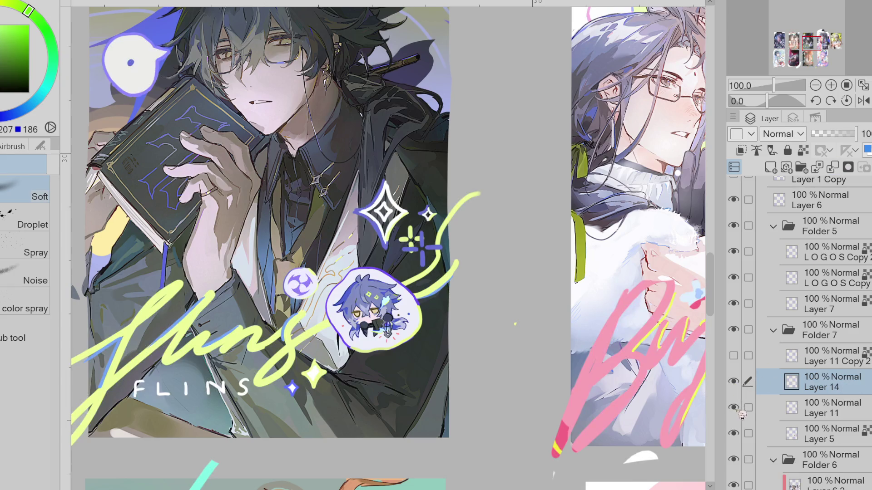
pyautogui.hotkey('ctrl', '-')
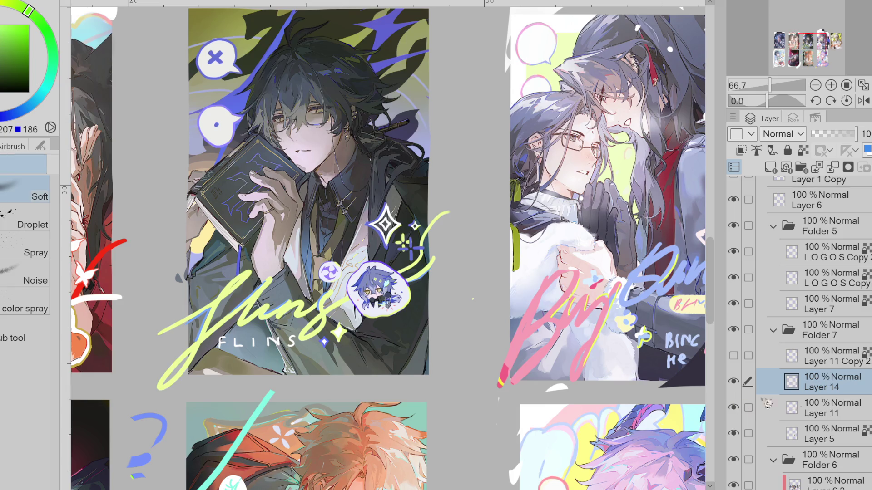
pyautogui.click(734, 382)
pyautogui.click(734, 382)
pyautogui.click(734, 384)
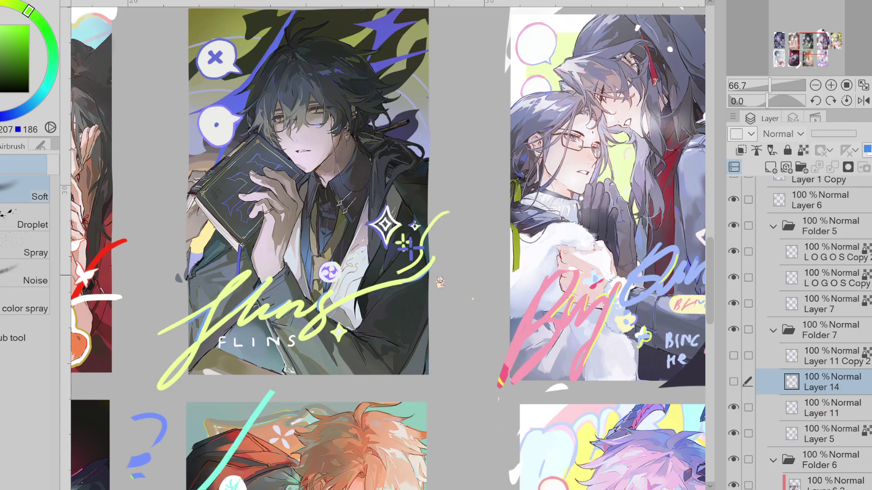
# Step: Erase the stray tip of the yellow-green swoosh by the sparkle on Layer 11
pyautogui.click(817, 408)
pyautogui.press('e')
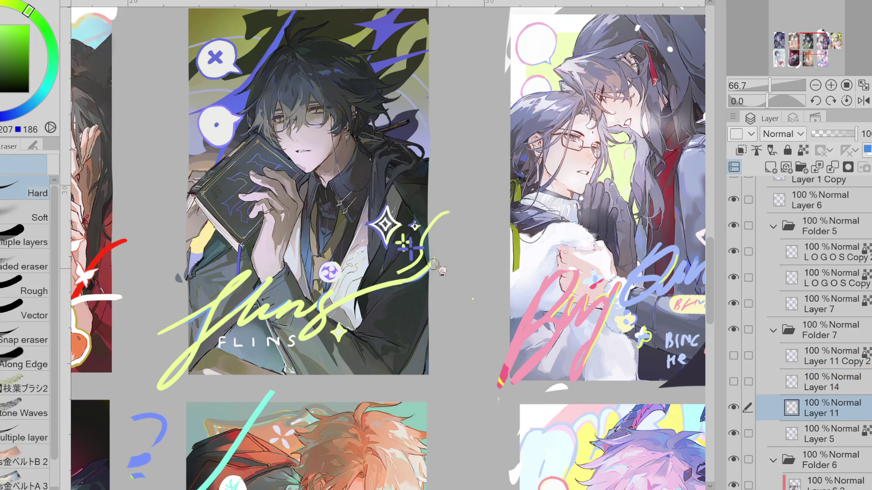
pyautogui.moveTo(415, 263)
pyautogui.mouseDown()
pyautogui.moveTo(404, 272)
pyautogui.moveTo(418, 257)
pyautogui.mouseUp()
pyautogui.moveTo(452, 205); pyautogui.dragTo(475, 279)
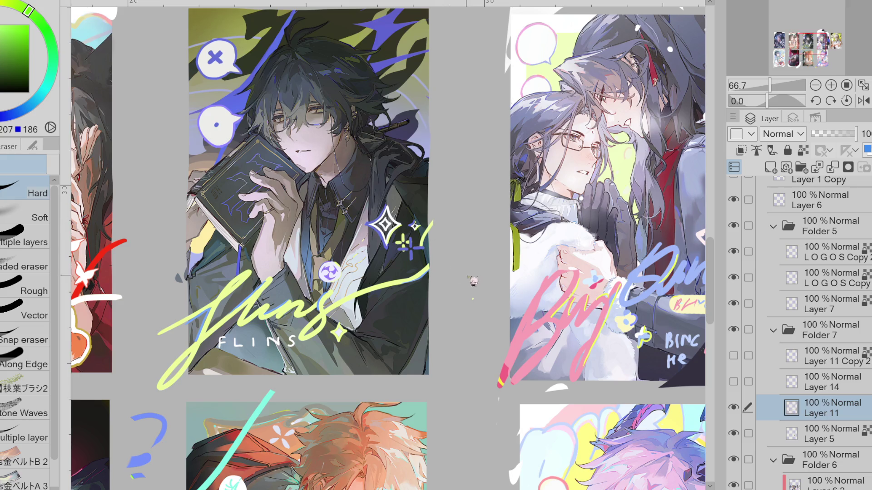
# Step: Try yellow-green connecting curves from the lettering to the sparkle, then undo them
pyautogui.keyDown('alt'); pyautogui.click(426, 230); pyautogui.keyUp('alt')
pyautogui.press('p')
pyautogui.moveTo(424, 245); pyautogui.dragTo(414, 271)
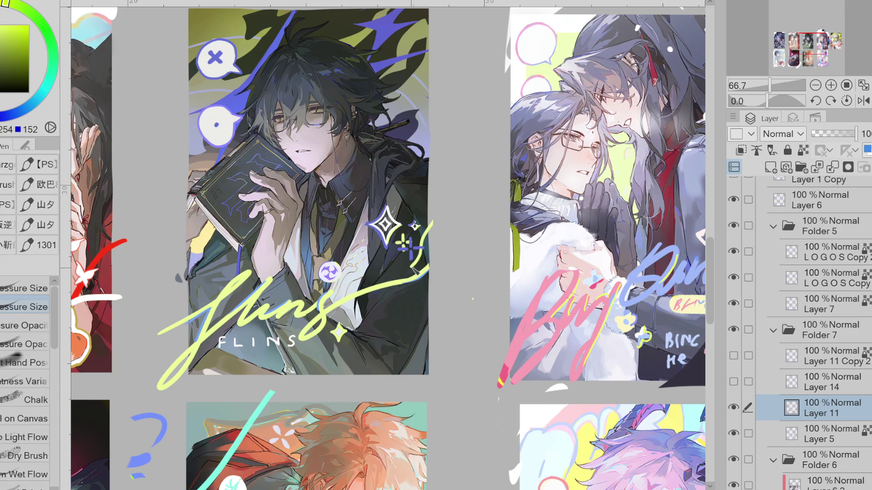
pyautogui.hotkey('ctrl', 'z')
pyautogui.moveTo(340, 290)
pyautogui.mouseDown()
pyautogui.moveTo(402, 272)
pyautogui.moveTo(427, 242)
pyautogui.moveTo(404, 271)
pyautogui.moveTo(333, 293)
pyautogui.moveTo(406, 272)
pyautogui.moveTo(438, 225)
pyautogui.mouseUp()
pyautogui.hotkey('ctrl', 'z')
pyautogui.hotkey('ctrl', 'z')
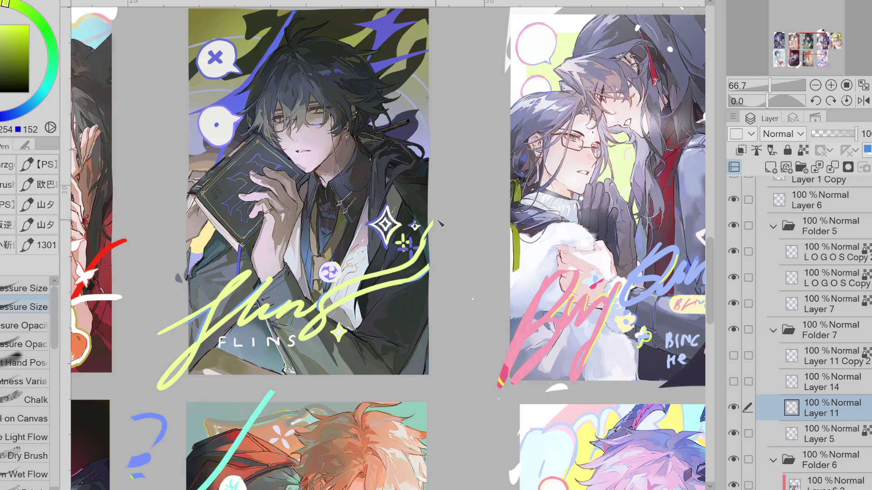
pyautogui.hotkey('ctrl', 'z')
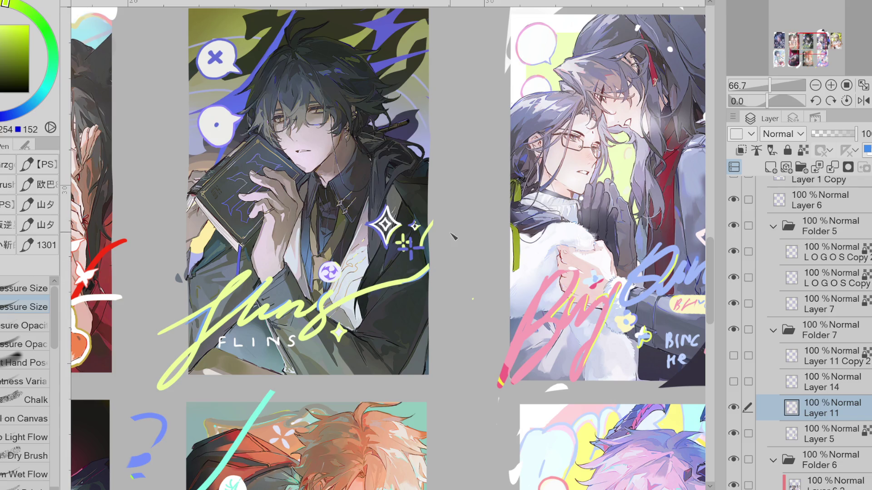
# Step: Erase the small yellow stroke beside the sparkle and show the chibi sticker again
pyautogui.press('e')
pyautogui.moveTo(431, 224); pyautogui.dragTo(422, 240)
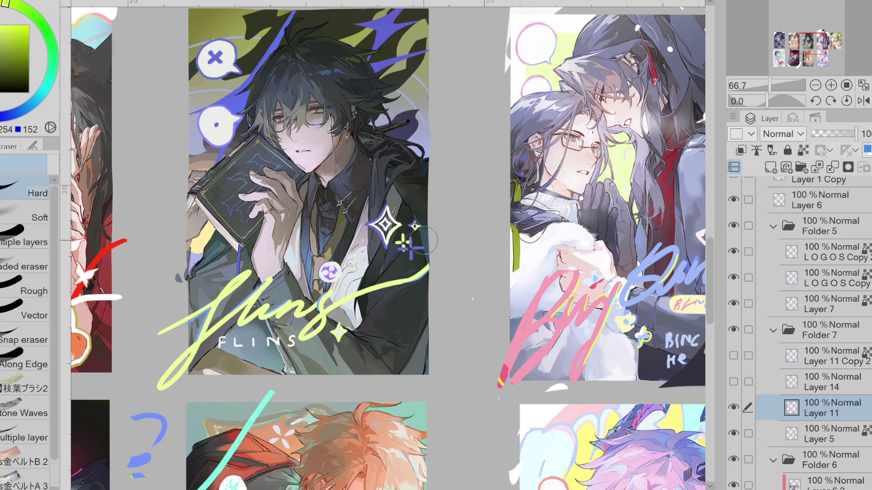
pyautogui.press('p')
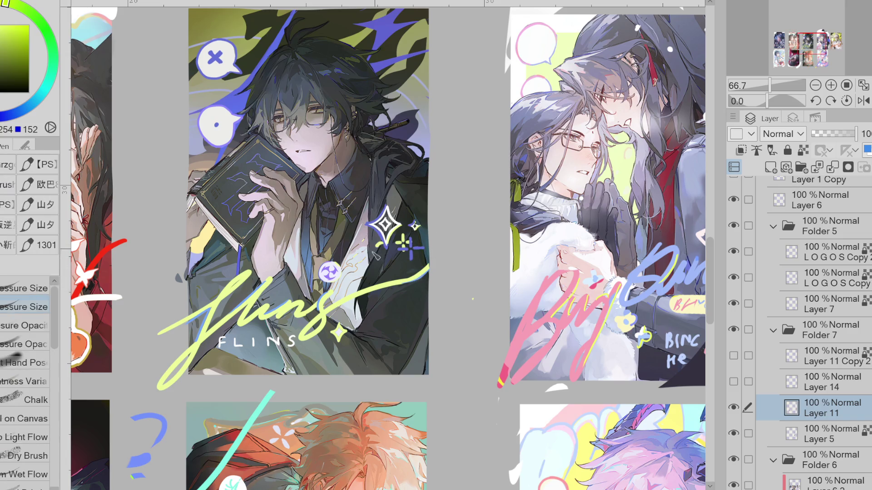
pyautogui.click(735, 382)
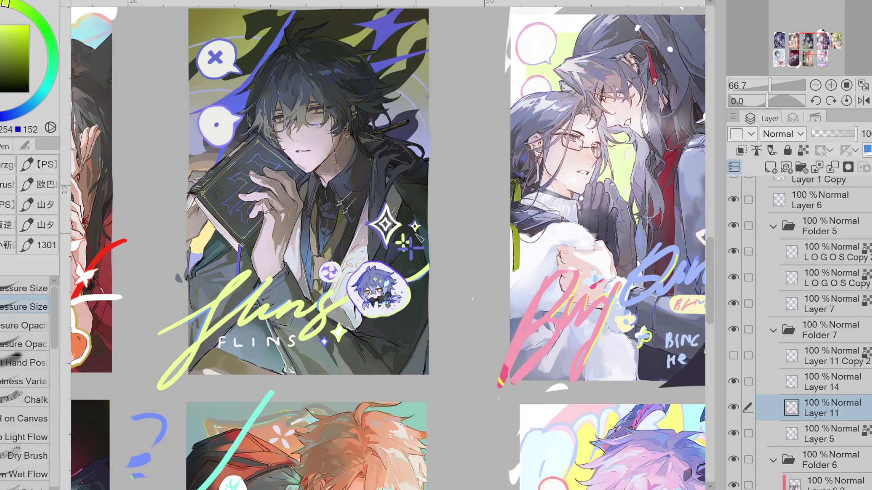
# Step: Try curly, curved and zigzag accent strokes beside the chibi sticker, undoing each one
pyautogui.moveTo(435, 321)
pyautogui.mouseDown()
pyautogui.moveTo(407, 338)
pyautogui.moveTo(392, 368)
pyautogui.mouseUp()
pyautogui.hotkey('ctrl', 'z')
pyautogui.moveTo(429, 295)
pyautogui.mouseDown()
pyautogui.moveTo(389, 350)
pyautogui.moveTo(406, 381)
pyautogui.mouseUp()
pyautogui.hotkey('ctrl', 'z')
pyautogui.moveTo(414, 313)
pyautogui.mouseDown()
pyautogui.moveTo(395, 340)
pyautogui.moveTo(407, 382)
pyautogui.moveTo(435, 346)
pyautogui.moveTo(425, 327)
pyautogui.moveTo(436, 350)
pyautogui.mouseUp()
pyautogui.hotkey('ctrl', 'z')
pyautogui.scroll(-1, 407, 345)
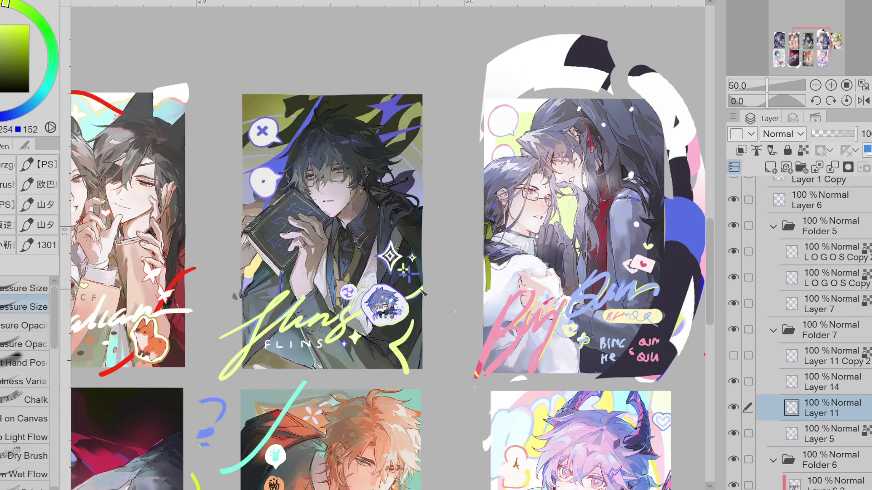
pyautogui.hotkey('ctrl', 'z')
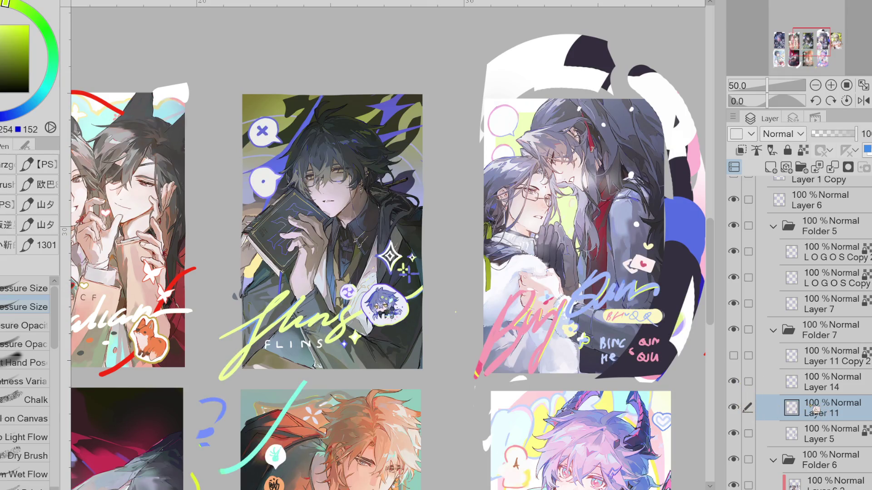
# Step: Lasso the small sparkle on the Flins card and start transforming it with Ctrl+T
pyautogui.press('m')
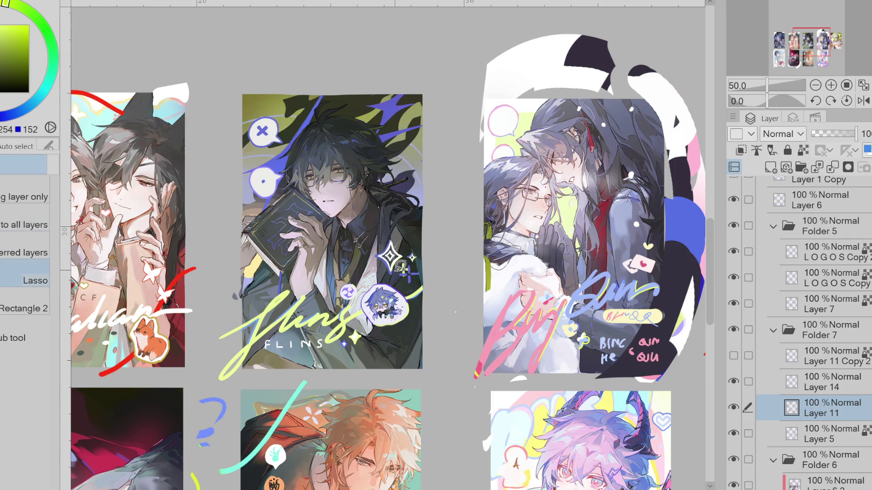
pyautogui.moveTo(426, 265)
pyautogui.mouseDown()
pyautogui.moveTo(408, 318)
pyautogui.moveTo(410, 352)
pyautogui.moveTo(445, 349)
pyautogui.mouseUp()
pyautogui.hotkey('ctrl', 't')
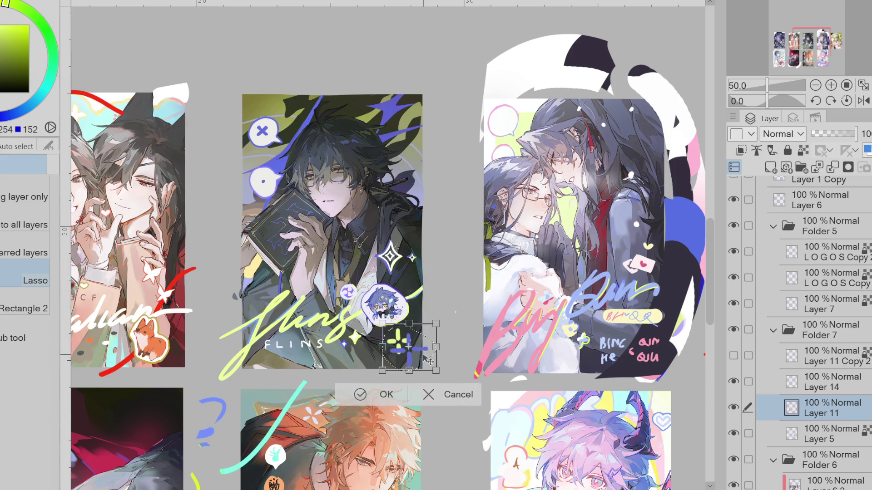
# Step: Confirm the cross sparkle at lower right, then lasso the other small sparkle and lower it about 20 px
pyautogui.click(374, 395)
pyautogui.moveTo(413, 247); pyautogui.dragTo(410, 249)
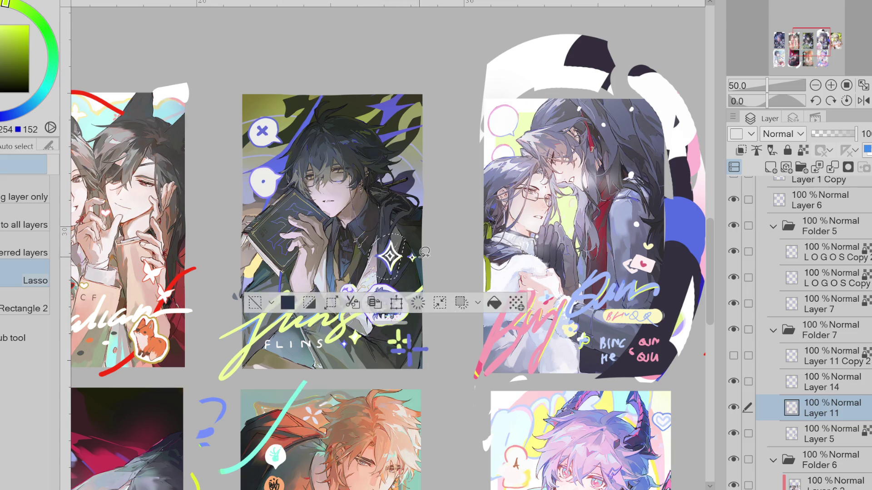
pyautogui.click(423, 291)
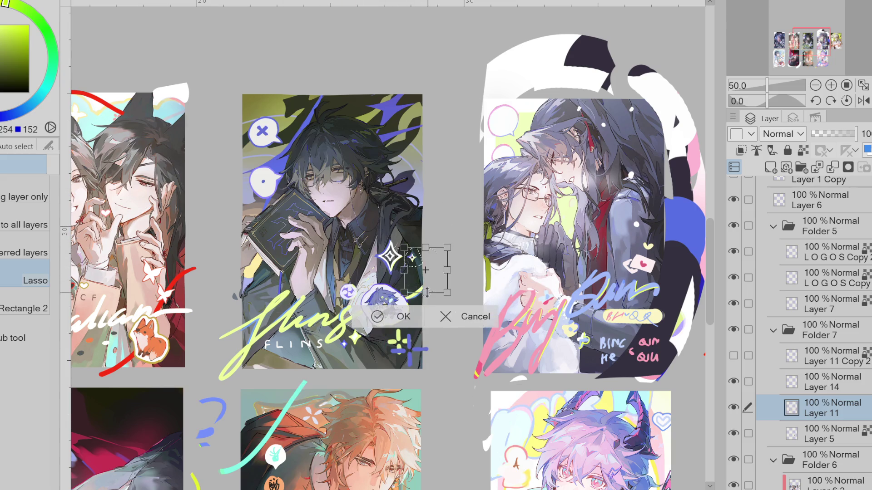
pyautogui.moveTo(420, 282); pyautogui.dragTo(421, 294)
pyautogui.click(377, 321)
pyautogui.hotkey('ctrl', 'd')
# Step: Make the chibi sticker layer active with the eraser ready
pyautogui.press('e')
pyautogui.click(830, 385)
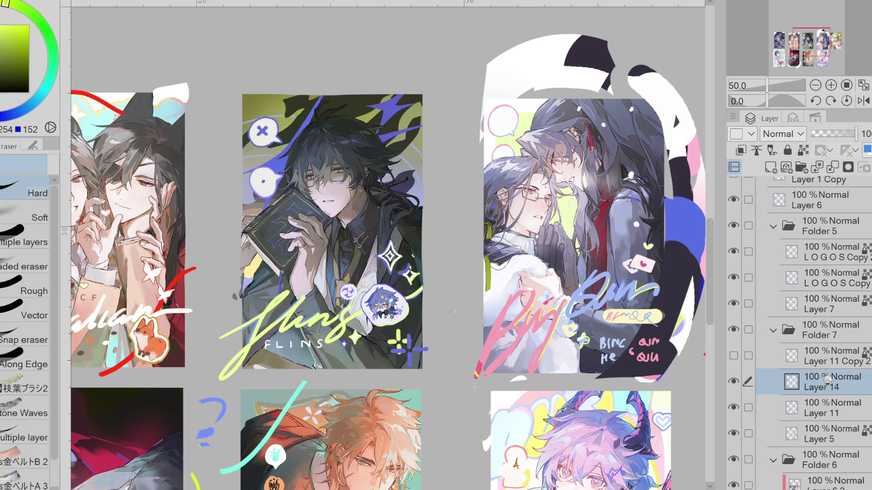
pyautogui.scroll(2, 420, 261)
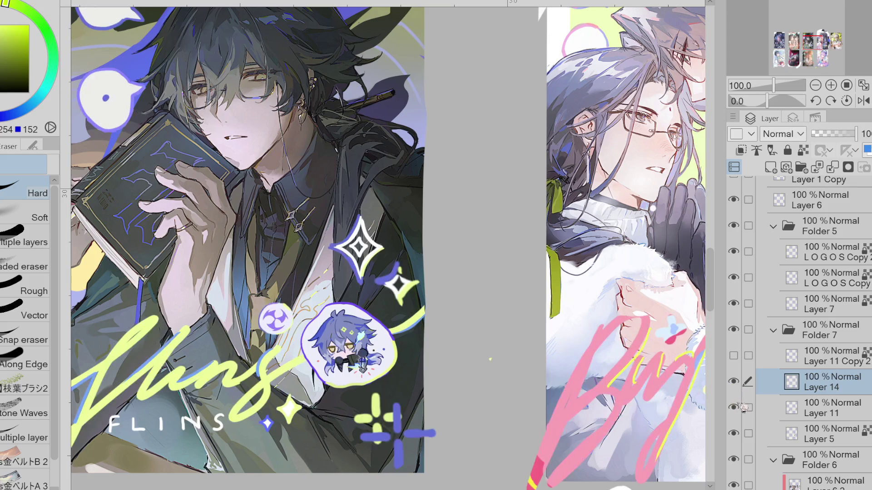
pyautogui.click(801, 410)
pyautogui.press('p')
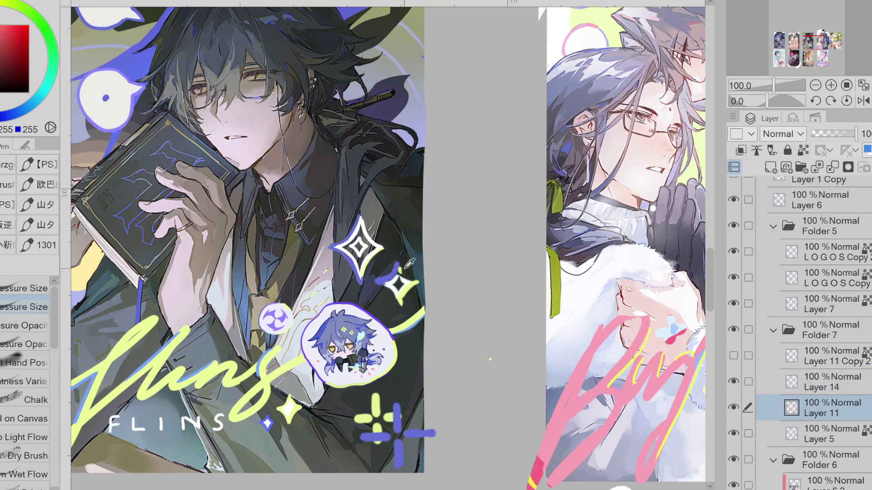
pyautogui.keyDown('alt'); pyautogui.click(413, 282); pyautogui.keyUp('alt')
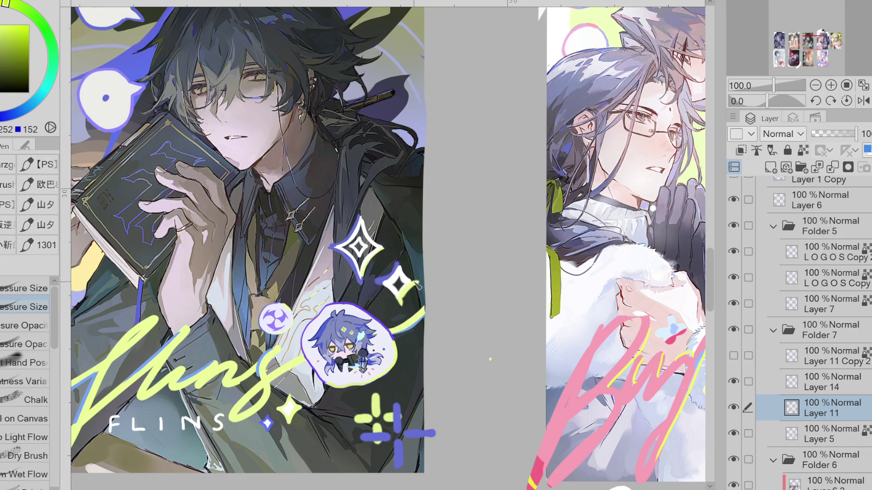
pyautogui.press('e')
pyautogui.press('p')
pyautogui.keyDown('alt'); pyautogui.click(330, 245); pyautogui.keyUp('alt')
pyautogui.keyDown('alt'); pyautogui.click(356, 223); pyautogui.keyUp('alt')
pyautogui.keyDown('ctrl'); pyautogui.keyDown('shift'); pyautogui.click(365, 229); pyautogui.keyUp('shift'); pyautogui.keyUp('ctrl')
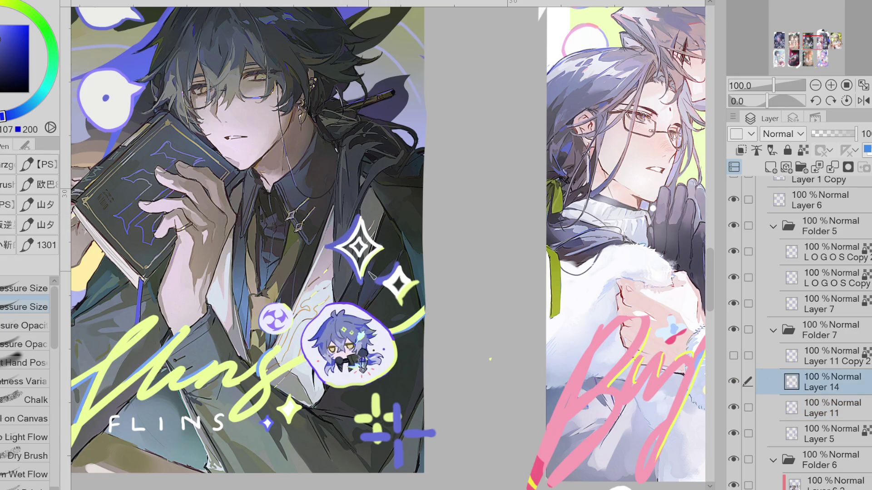
pyautogui.scroll(-2, 362, 262)
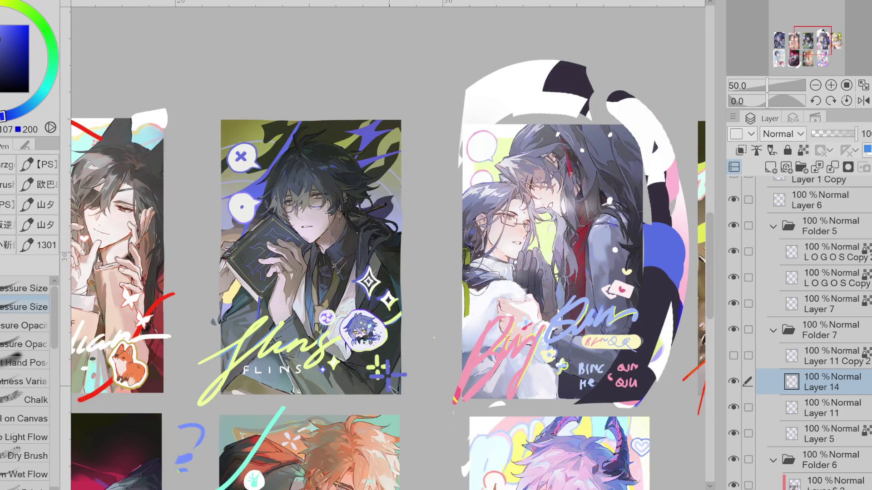
# Step: Lock transparent pixels on the lettering layer and choose a deeper, brighter blue
pyautogui.scroll(-1, 392, 389)
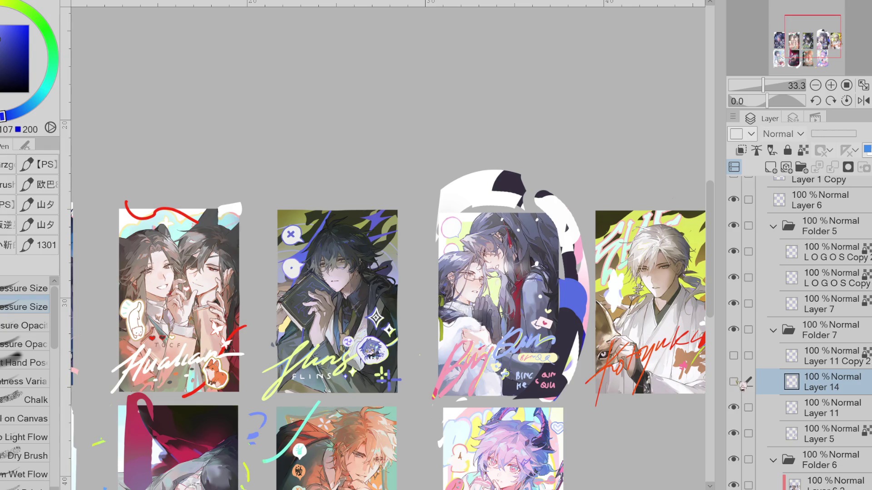
pyautogui.hotkey('alt', '[')
pyautogui.click(803, 150)
pyautogui.click(2, 28)
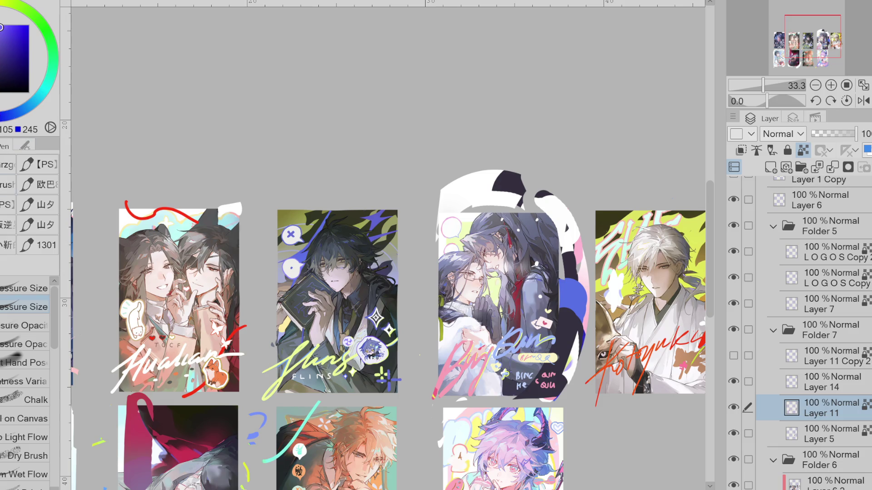
pyautogui.press('m')
pyautogui.press('g')
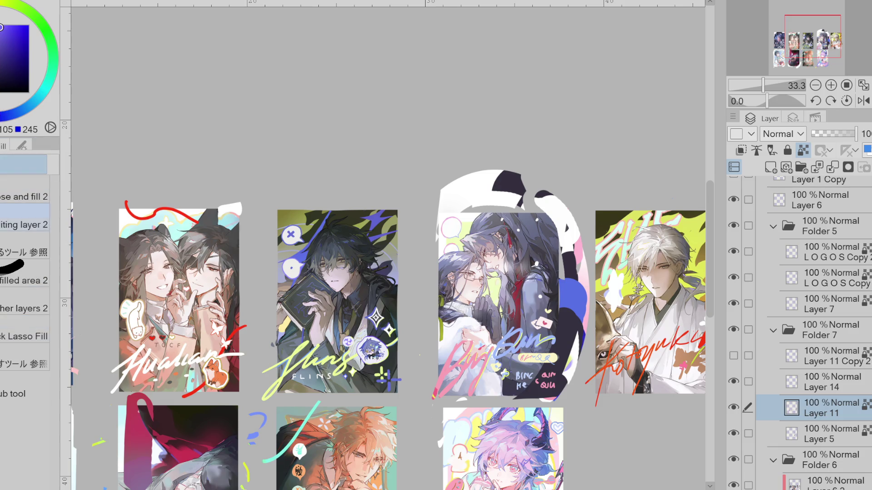
pyautogui.scroll(2, 409, 363)
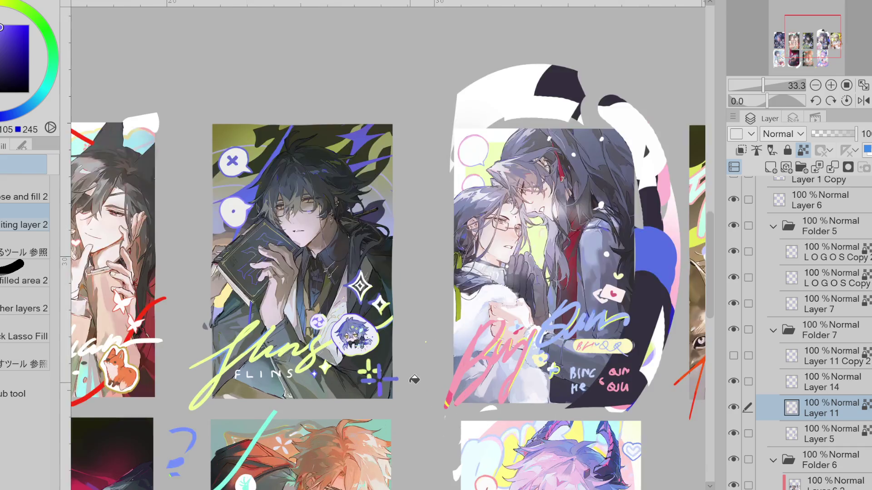
pyautogui.click(3, 25)
pyautogui.click(3, 114)
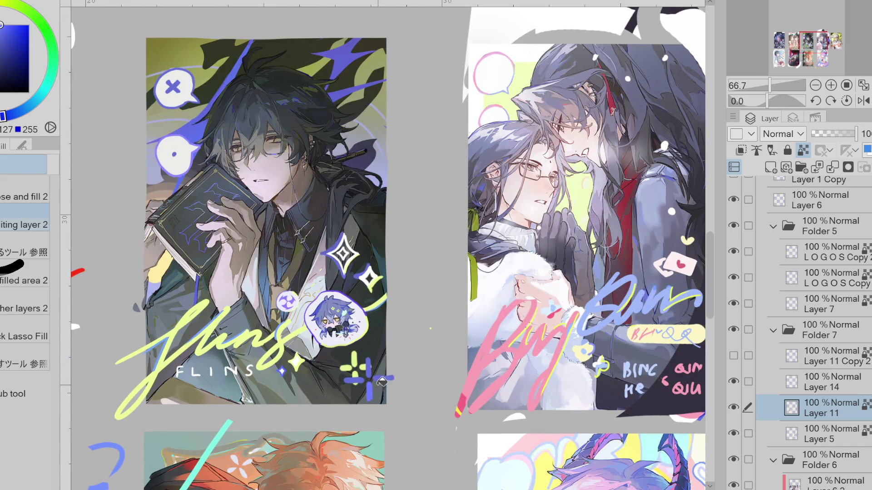
pyautogui.scroll(-2, 252, 339)
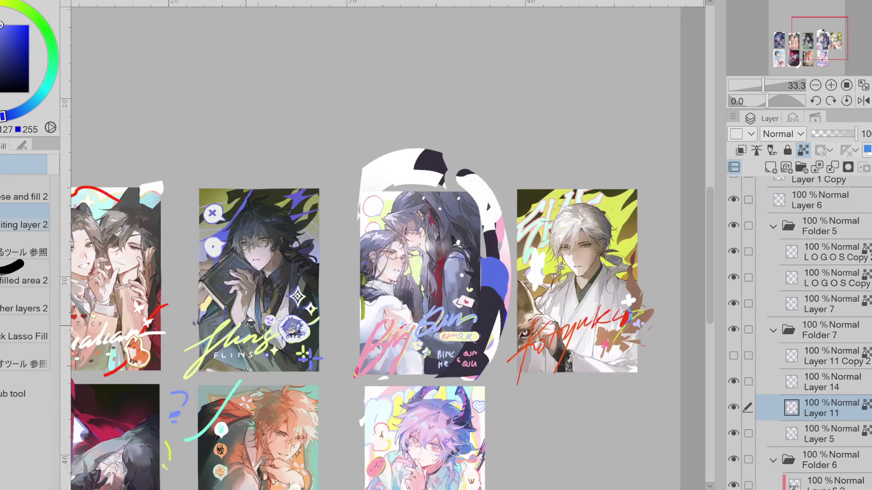
# Step: Hide and show the card signatures repeatedly to compare the neighbouring cards
pyautogui.click(736, 407)
pyautogui.click(737, 407)
pyautogui.click(737, 407)
pyautogui.click(736, 407)
pyautogui.scroll(1, 320, 317)
# Step: Return to the pen and sample the yellow-green of the lettering
pyautogui.press('e')
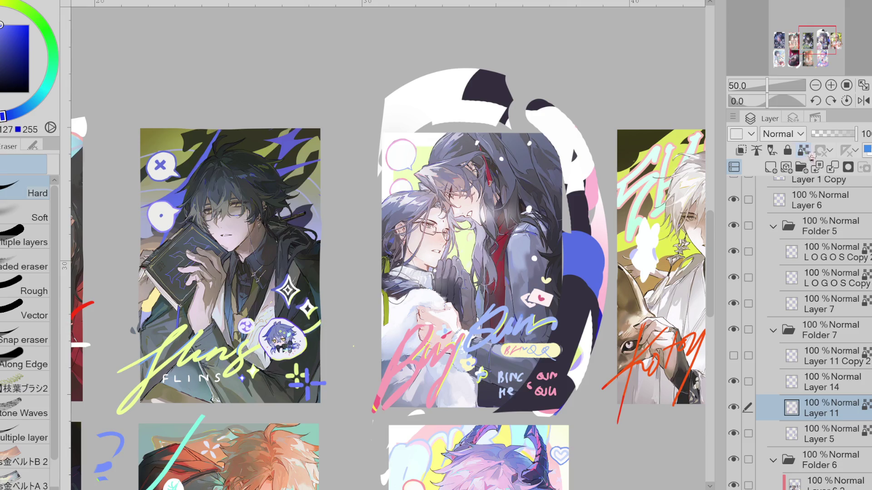
pyautogui.press('p')
pyautogui.keyDown('alt'); pyautogui.click(243, 352); pyautogui.keyUp('alt')
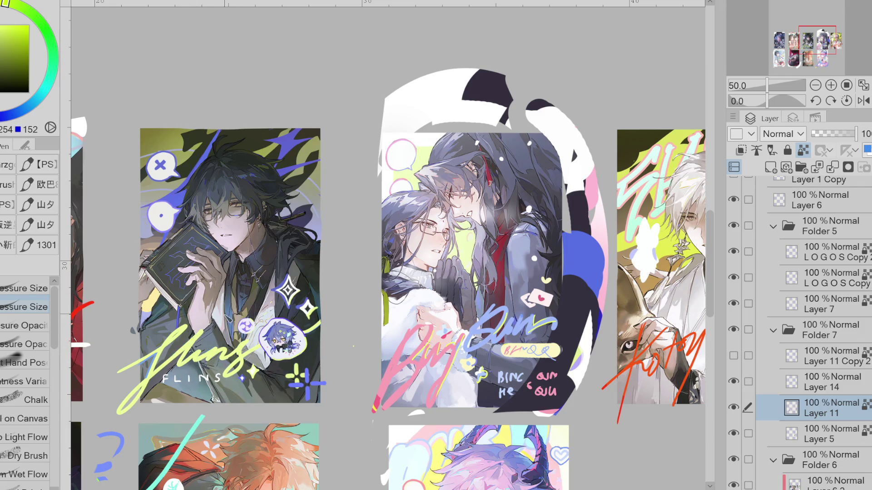
pyautogui.scroll(-1, 284, 382)
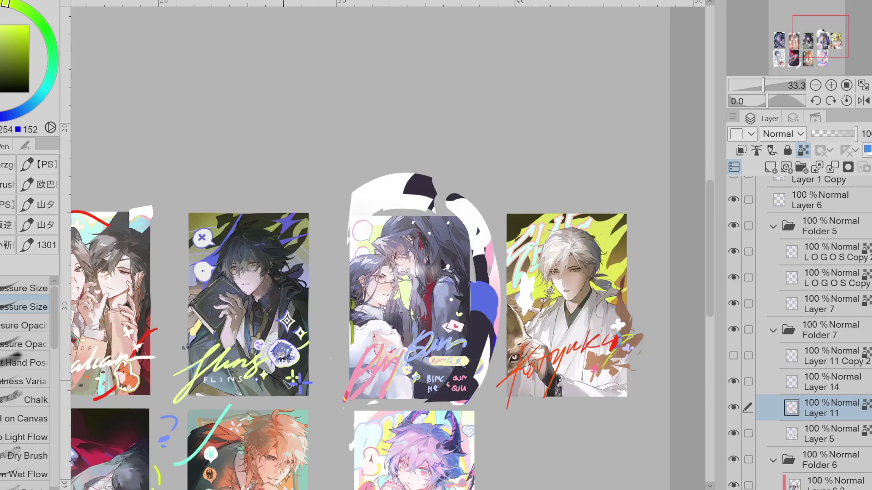
pyautogui.scroll(1, 298, 340)
# Step: Try darker, yellow and greyer colours with Lasso Fill for the orb beside the chibi
pyautogui.click(6, 24)
pyautogui.press('g')
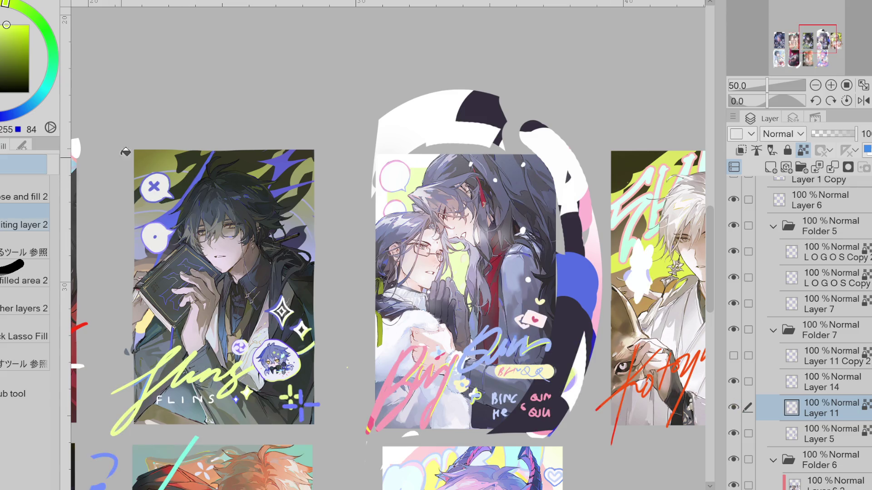
pyautogui.keyDown('alt'); pyautogui.click(165, 166); pyautogui.keyUp('alt')
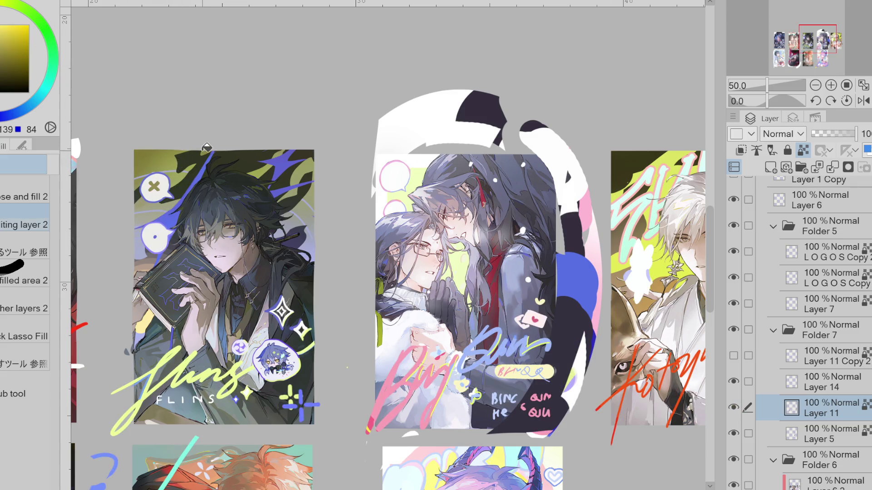
pyautogui.press('m')
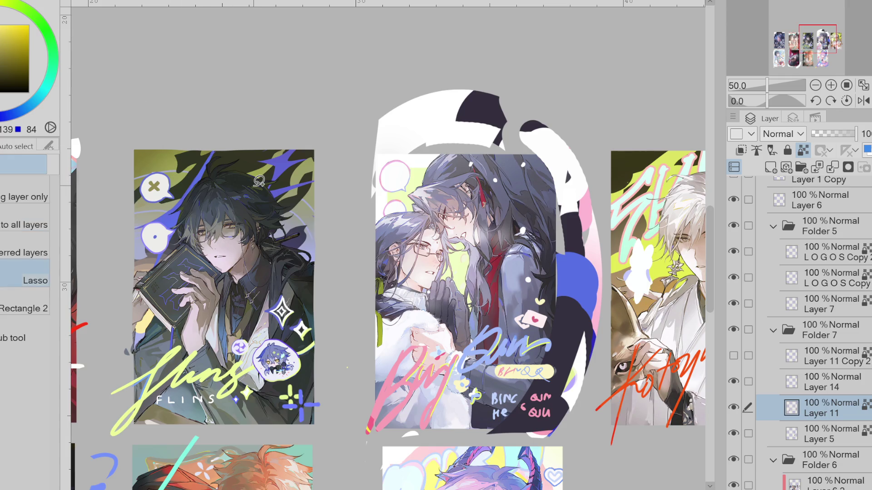
pyautogui.click(1, 37)
pyautogui.press('g')
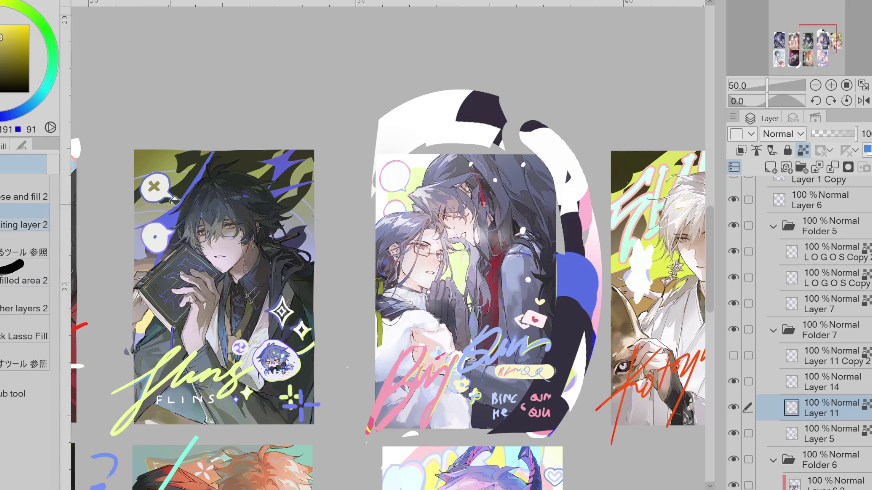
pyautogui.keyDown('alt'); pyautogui.click(110, 121); pyautogui.keyUp('alt')
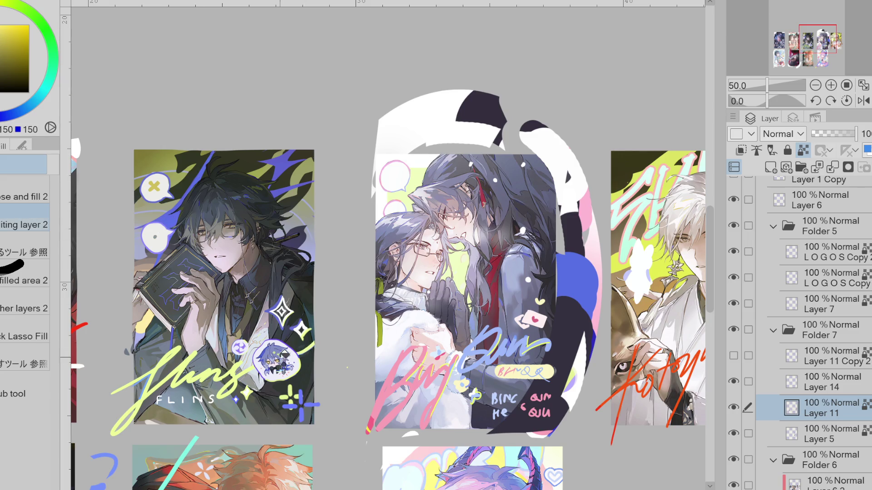
# Step: Sample the artwork's lavender, darken it, and paint the orb as a white disc with purple pinwheel
pyautogui.scroll(1, 240, 344)
pyautogui.keyDown('alt'); pyautogui.click(248, 345); pyautogui.keyUp('alt')
pyautogui.keyDown('alt'); pyautogui.click(249, 343); pyautogui.keyUp('alt')
pyautogui.moveTo(249, 341); pyautogui.dragTo(241, 350)
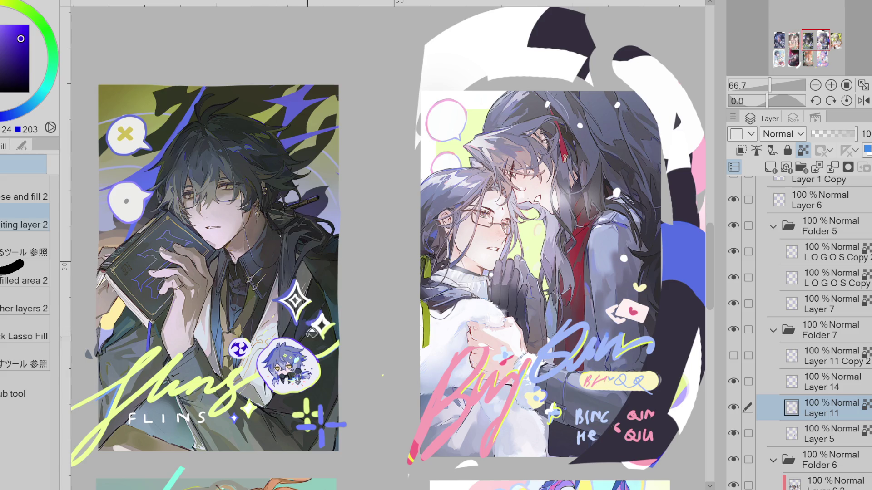
pyautogui.scroll(2, 305, 360)
pyautogui.press('p')
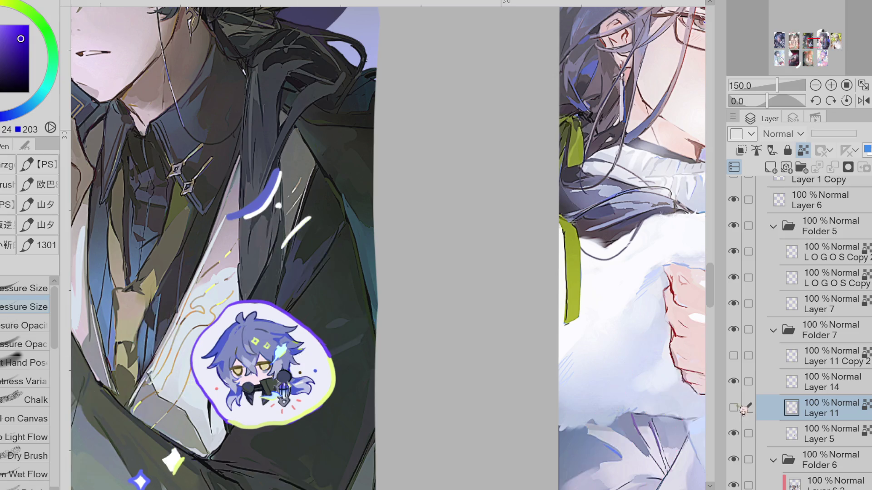
pyautogui.click(784, 387)
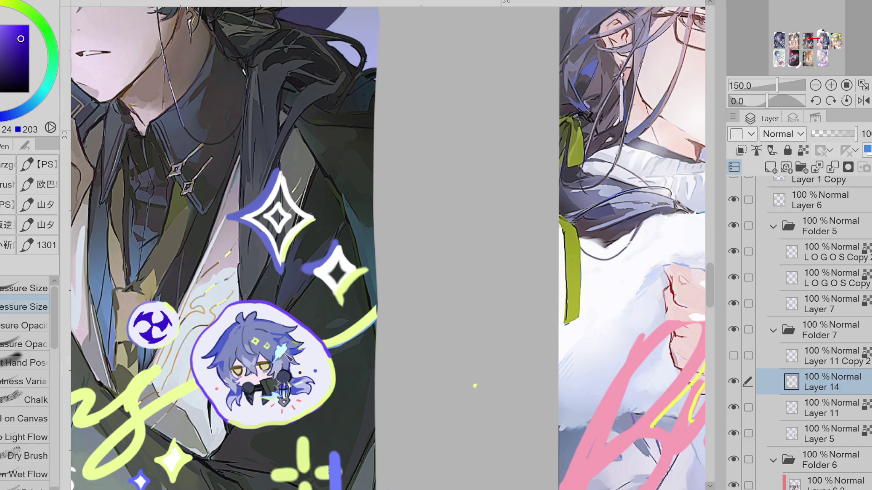
pyautogui.scroll(-5, 475, 386)
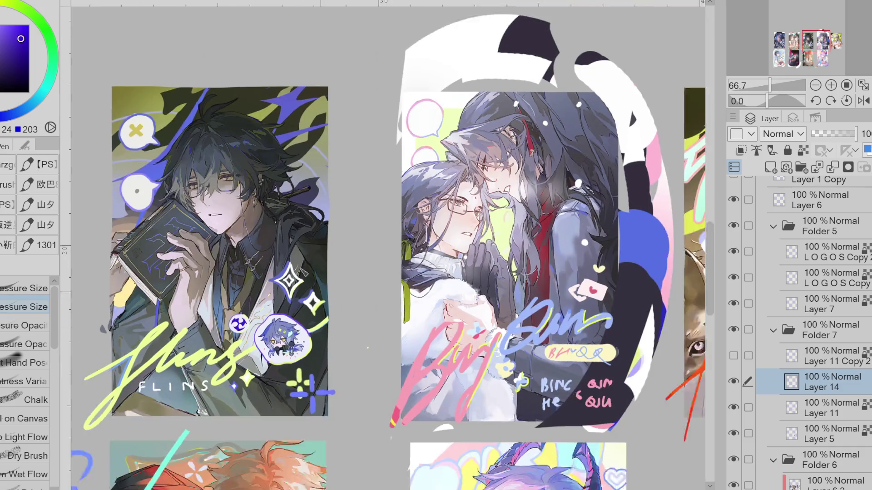
pyautogui.scroll(-1, 390, 245)
pyautogui.scroll(3, 390, 245)
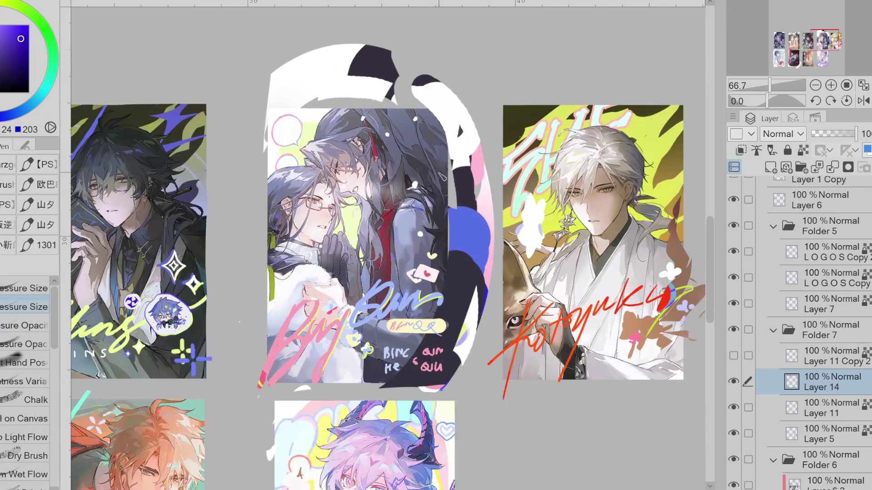
pyautogui.scroll(1, 400, 207)
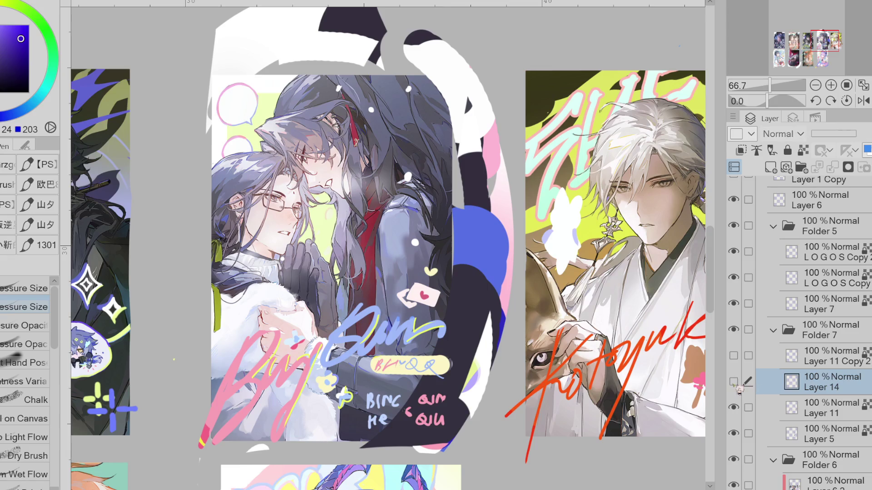
# Step: Hide the Bingqiu lettering layer after briefly toggling it to check
pyautogui.click(736, 407)
pyautogui.click(735, 407)
pyautogui.click(736, 407)
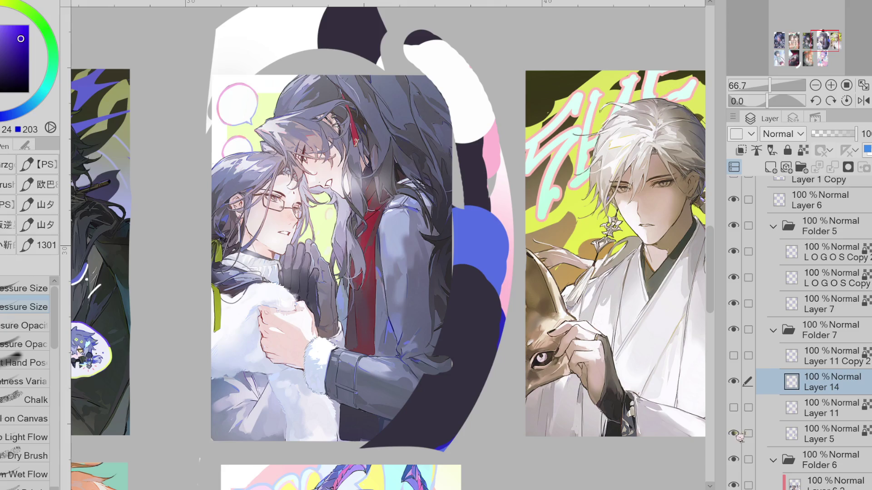
pyautogui.scroll(-1, 403, 226)
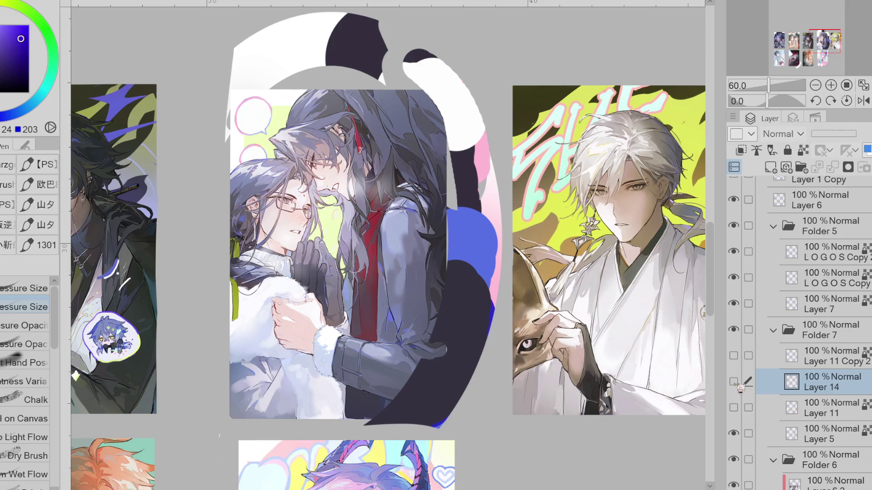
pyautogui.click(733, 408)
pyautogui.click(733, 407)
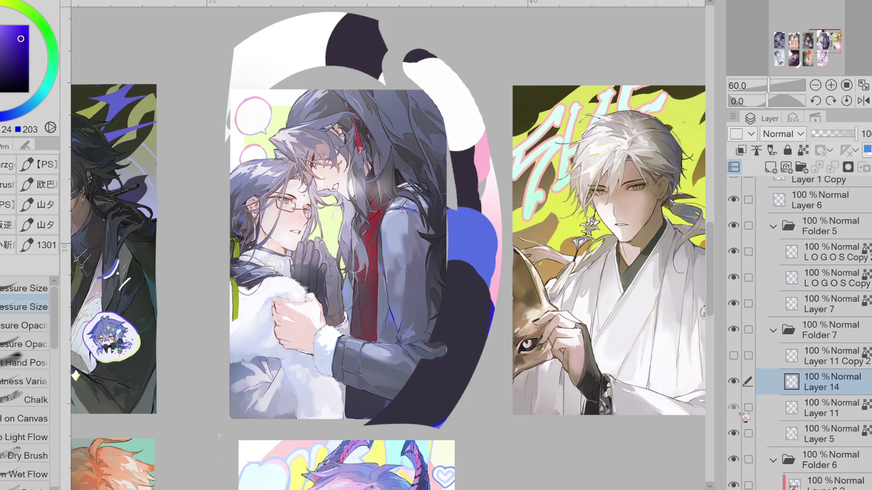
# Step: Erase the large arc above the Bingqiu card on Layer 5, then move Layer 5 into Folder 6
pyautogui.click(733, 434)
pyautogui.click(734, 433)
pyautogui.click(817, 434)
pyautogui.press('e')
pyautogui.moveTo(227, 133)
pyautogui.mouseDown()
pyautogui.moveTo(309, 27)
pyautogui.moveTo(377, 50)
pyautogui.moveTo(429, 7)
pyautogui.mouseUp()
pyautogui.moveTo(864, 403)
pyautogui.mouseDown()
pyautogui.moveTo(856, 363)
pyautogui.moveTo(856, 382)
pyautogui.moveTo(773, 221)
pyautogui.moveTo(838, 364)
pyautogui.moveTo(826, 408)
pyautogui.moveTo(845, 403)
pyautogui.mouseUp()
pyautogui.click(822, 382)
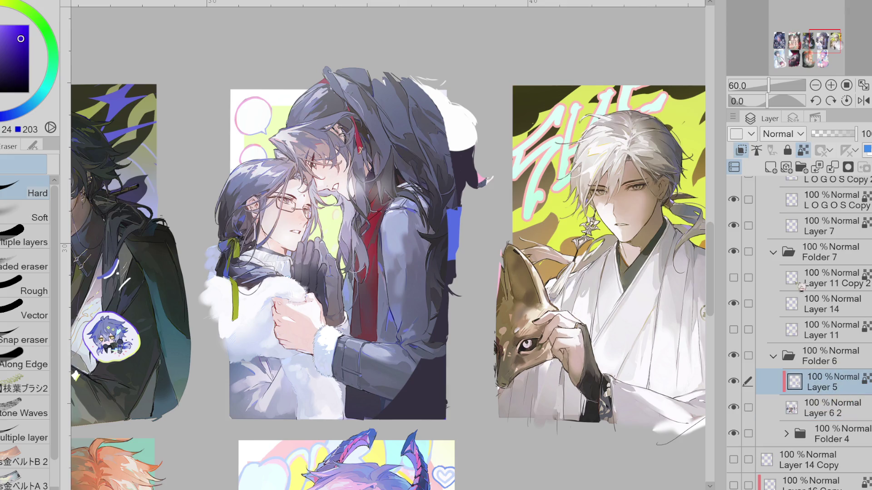
# Step: Select Layer 6 2 and then Layer 5, briefly checking the lettering layer
pyautogui.hotkey('alt', '[')
pyautogui.click(741, 150)
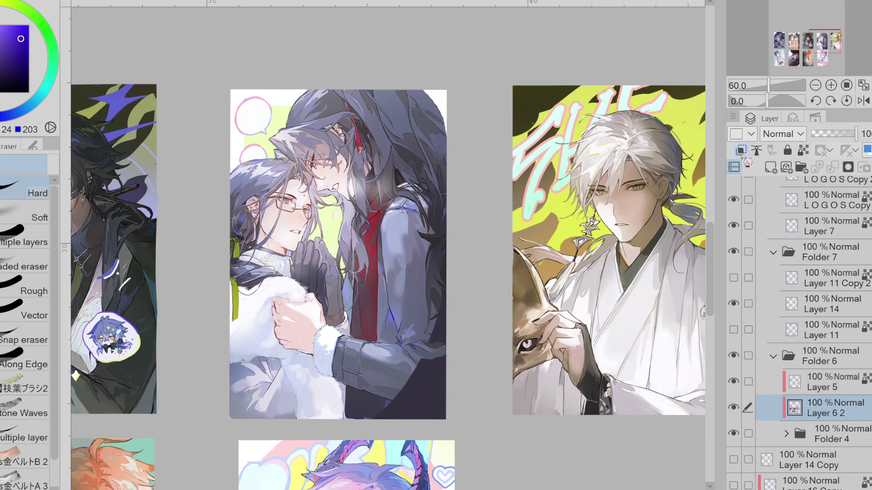
pyautogui.click(817, 389)
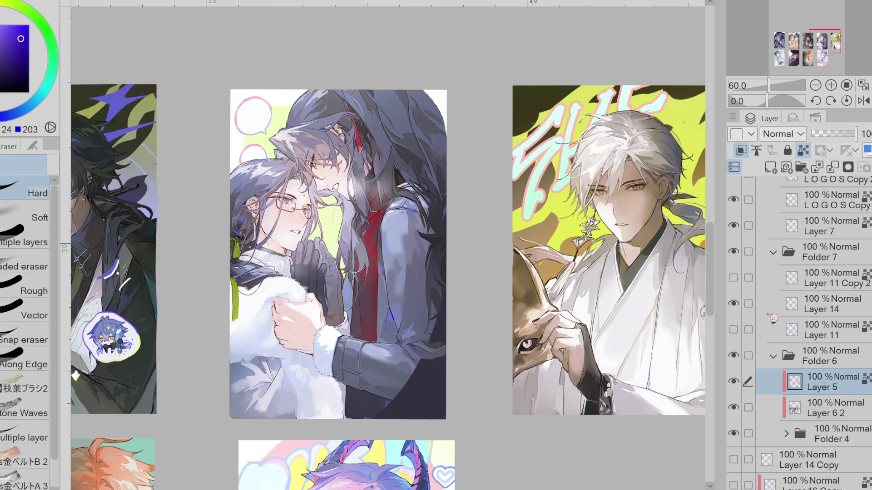
pyautogui.click(739, 330)
pyautogui.click(739, 330)
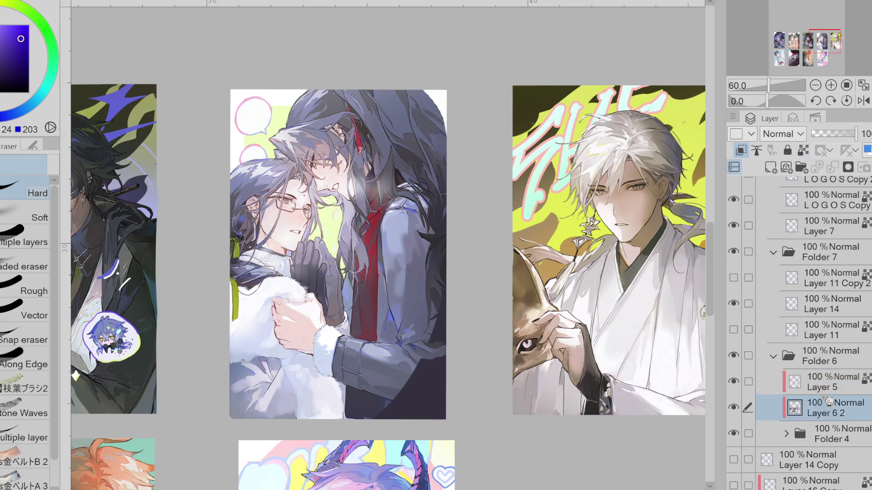
pyautogui.press('p')
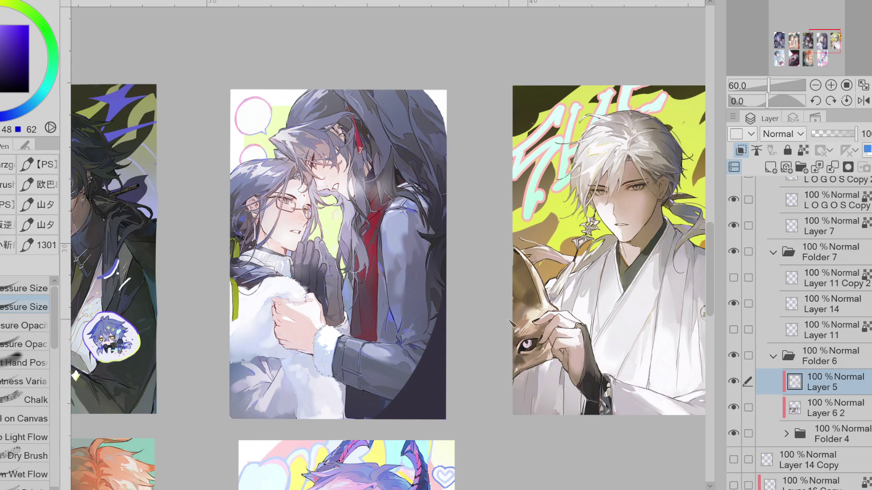
# Step: Merge Layer 5 into Layer 6 2 and hide Layer 11 Copy 2
pyautogui.click(731, 277)
pyautogui.click(832, 167)
pyautogui.click(734, 383)
pyautogui.click(733, 382)
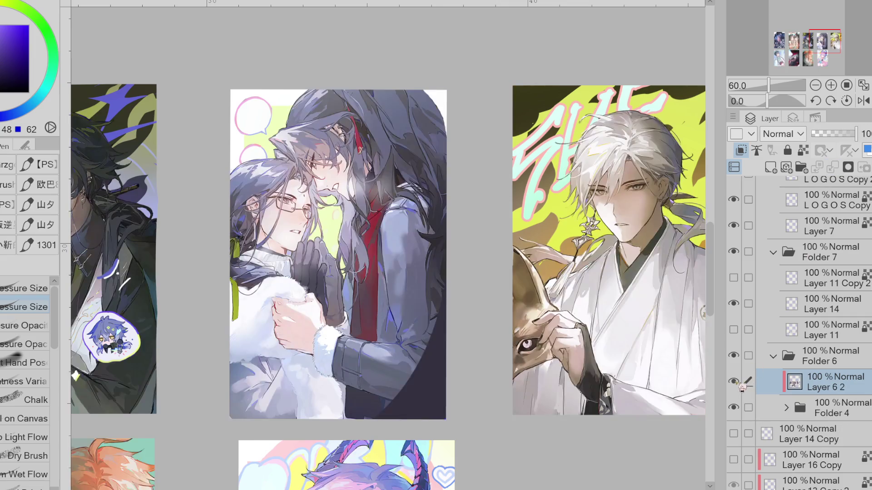
# Step: Turn on Clip to layer below for Layer 6 2, comparing with it off
pyautogui.click(747, 155)
pyautogui.click(746, 155)
pyautogui.click(747, 155)
pyautogui.click(746, 155)
pyautogui.click(746, 155)
pyautogui.scroll(-2, 485, 178)
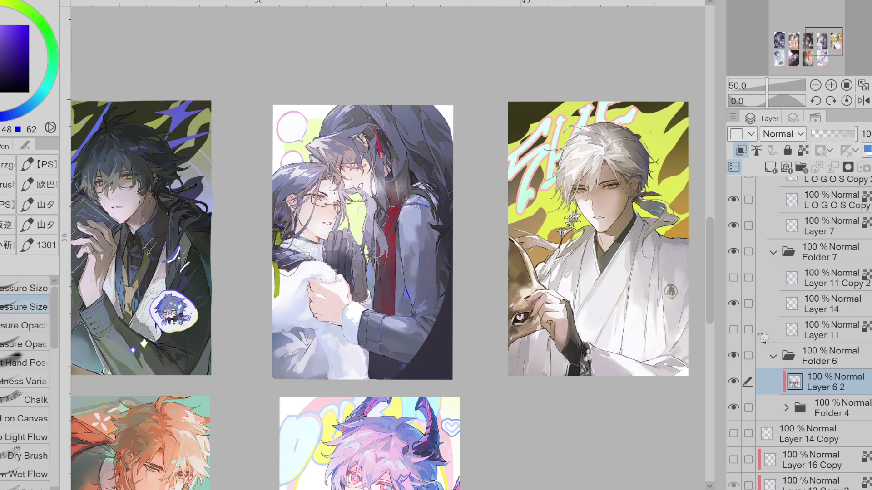
# Step: Show the lettering again and make Layer 11 the working layer
pyautogui.click(733, 330)
pyautogui.click(741, 331)
pyautogui.click(740, 331)
pyautogui.click(740, 330)
pyautogui.click(740, 331)
pyautogui.click(788, 332)
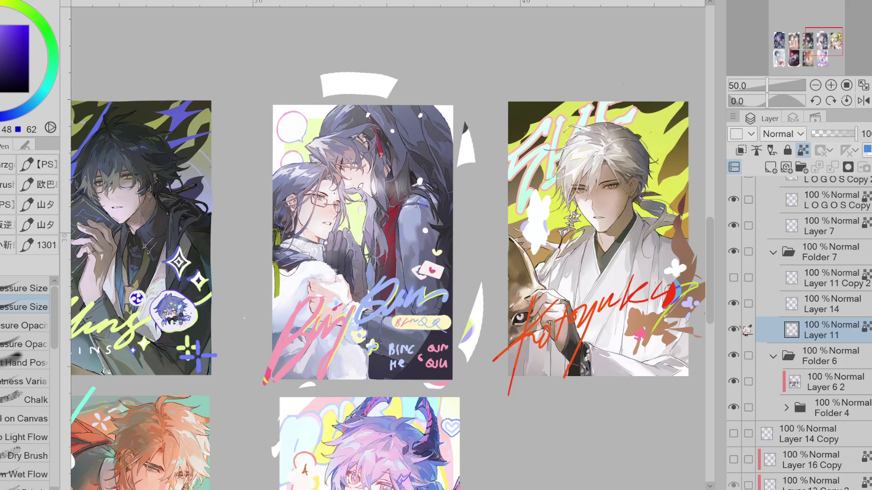
# Step: Erase the stray white bits beside the bottom-middle card and around the Bingqiu card
pyautogui.press('e')
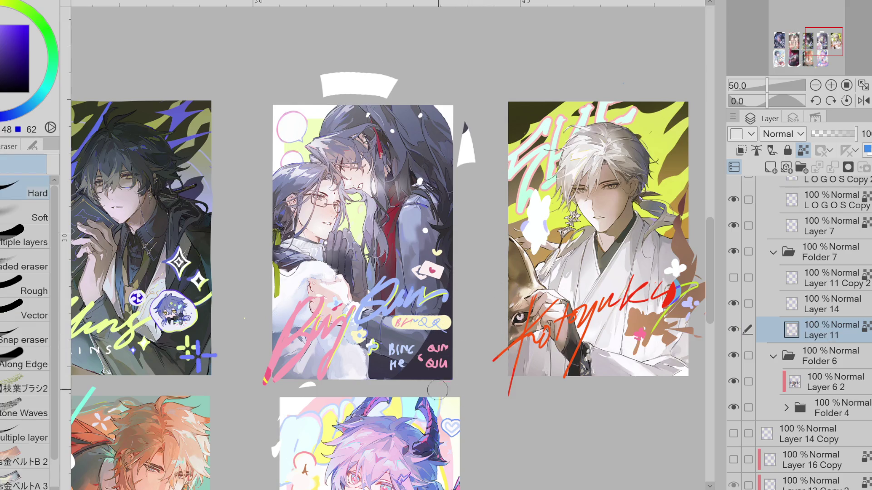
pyautogui.moveTo(275, 447); pyautogui.dragTo(293, 406)
pyautogui.hotkey('ctrl', '-')
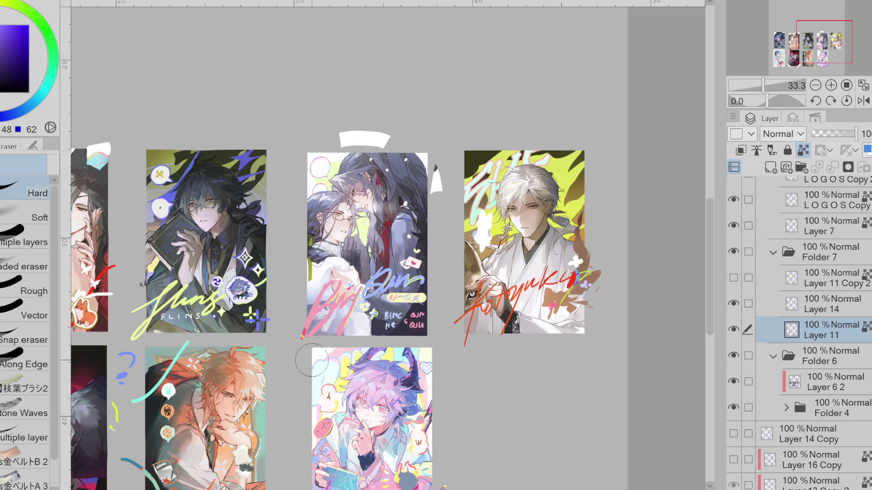
pyautogui.moveTo(433, 186); pyautogui.dragTo(375, 126)
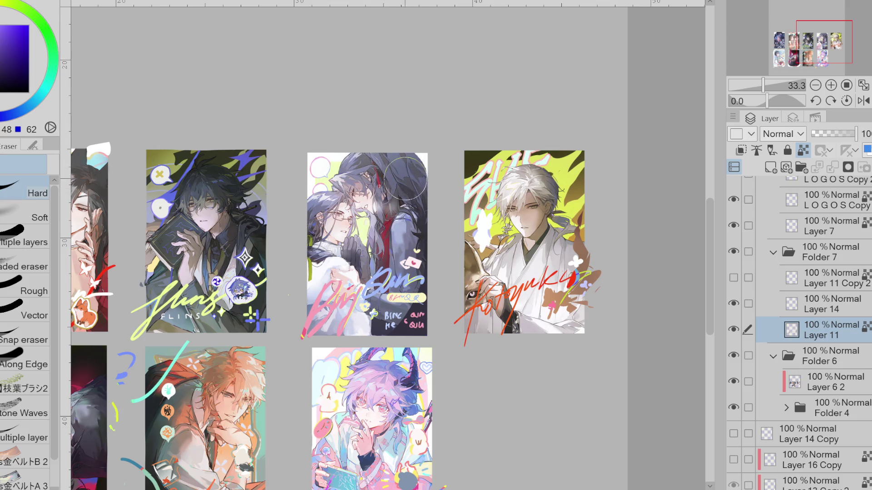
pyautogui.press('p')
pyautogui.scroll(1, 426, 162)
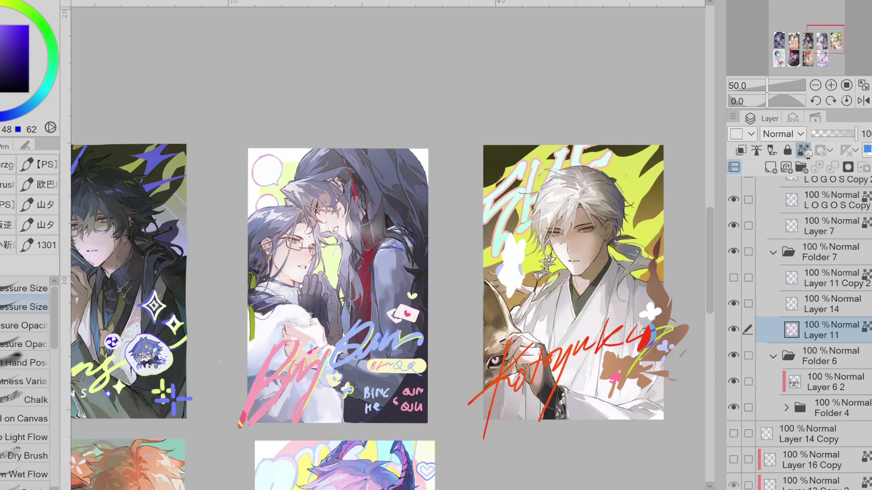
pyautogui.keyDown('alt'); pyautogui.click(420, 153); pyautogui.keyUp('alt')
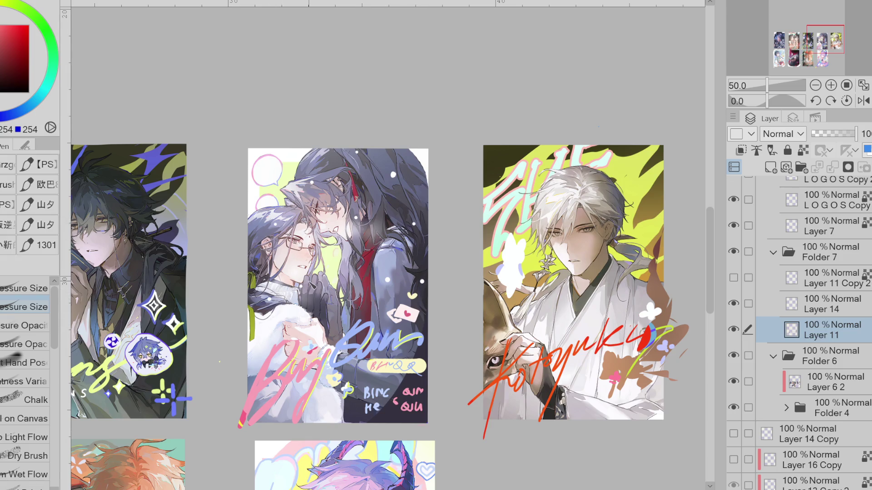
pyautogui.click(733, 329)
pyautogui.click(733, 329)
pyautogui.click(733, 304)
pyautogui.click(733, 303)
pyautogui.click(734, 277)
pyautogui.click(733, 278)
pyautogui.click(733, 303)
pyautogui.click(733, 304)
pyautogui.click(733, 329)
pyautogui.click(734, 329)
pyautogui.scroll(2, 244, 431)
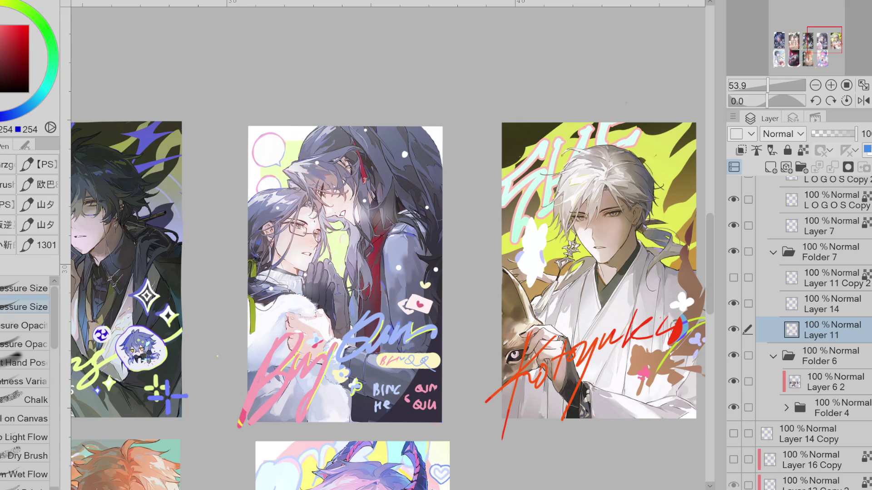
# Step: Show Layer 11 Copy 2 to reveal the lower-row card's green lettering, then zoom back in
pyautogui.scroll(-6, 429, 122)
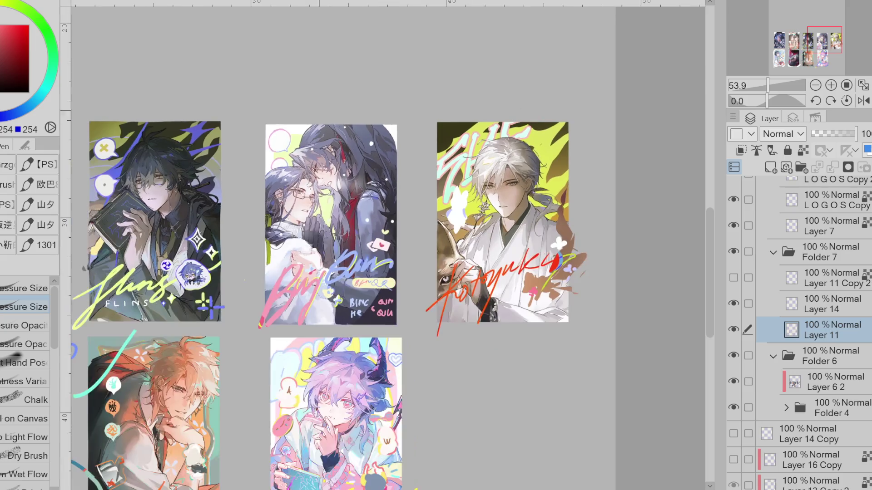
pyautogui.scroll(1, 354, 227)
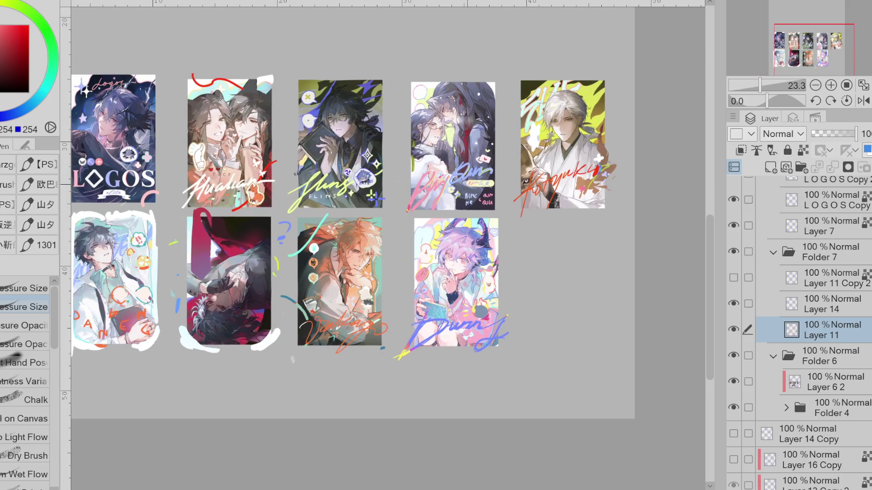
pyautogui.scroll(2, 511, 138)
pyautogui.click(733, 277)
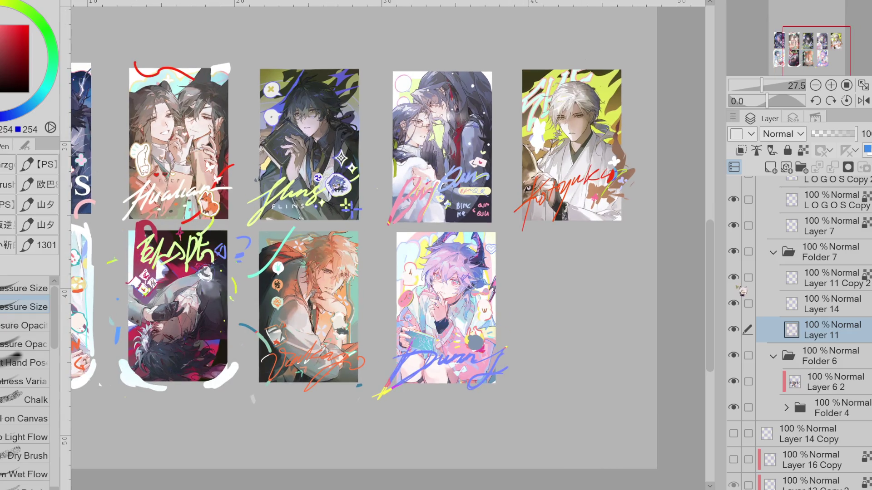
pyautogui.scroll(-2, 484, 225)
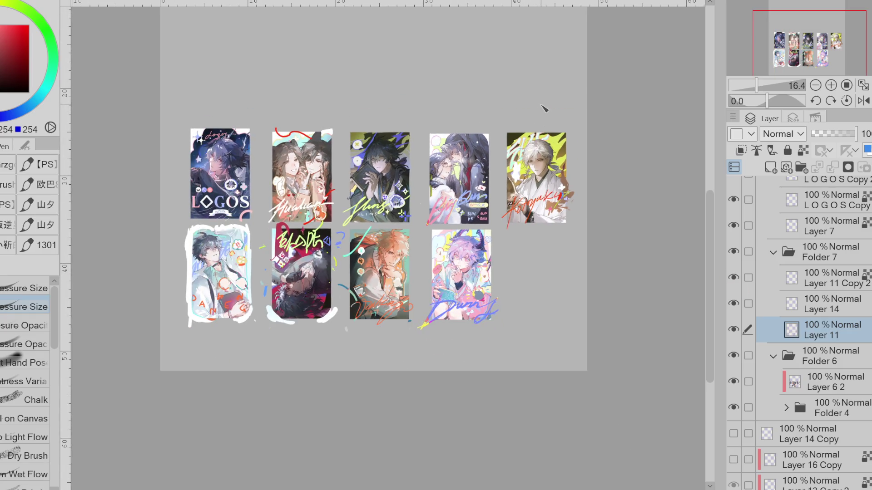
pyautogui.scroll(4, 542, 107)
pyautogui.scroll(2, 481, 145)
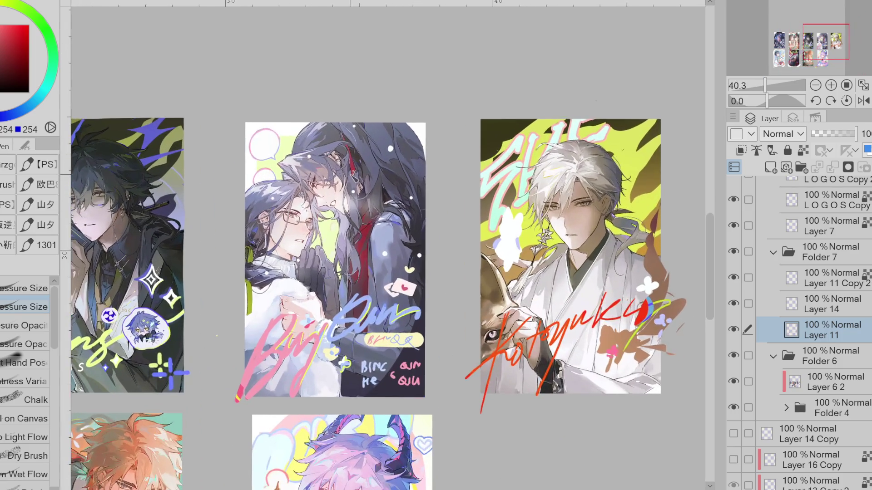
pyautogui.scroll(2, 340, 184)
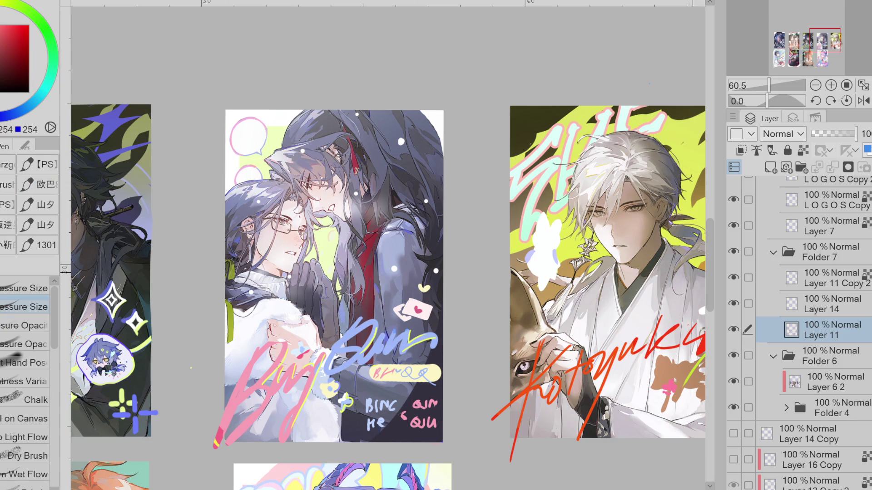
# Step: Toggle Layer 11's lettering on and off to compare, leaving it visible
pyautogui.click(736, 330)
pyautogui.click(736, 329)
pyautogui.click(736, 329)
pyautogui.click(736, 329)
pyautogui.click(735, 329)
pyautogui.click(735, 329)
pyautogui.click(735, 329)
pyautogui.click(736, 329)
pyautogui.click(736, 330)
pyautogui.click(736, 330)
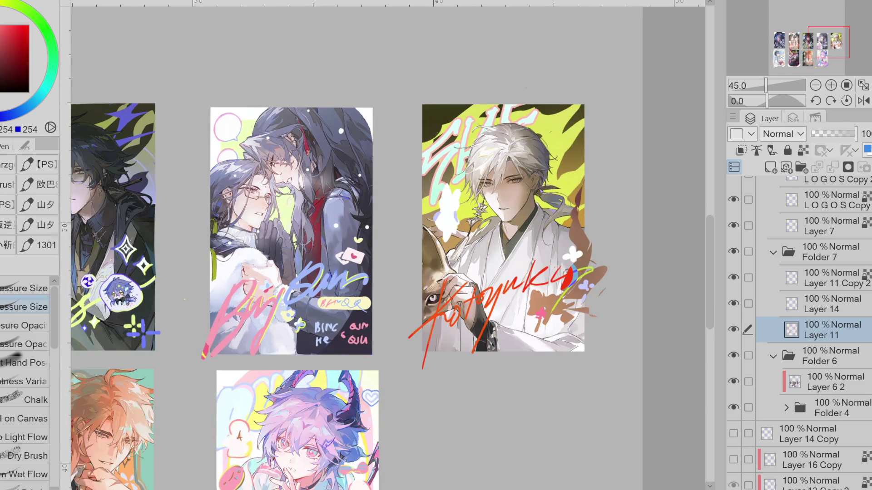
# Step: Lasso the Bing Qun lettering, copy it to a new layer, and deselect
pyautogui.press('m')
pyautogui.moveTo(247, 249)
pyautogui.mouseDown()
pyautogui.moveTo(215, 302)
pyautogui.moveTo(211, 377)
pyautogui.moveTo(336, 356)
pyautogui.moveTo(410, 277)
pyautogui.moveTo(384, 234)
pyautogui.moveTo(358, 236)
pyautogui.mouseUp()
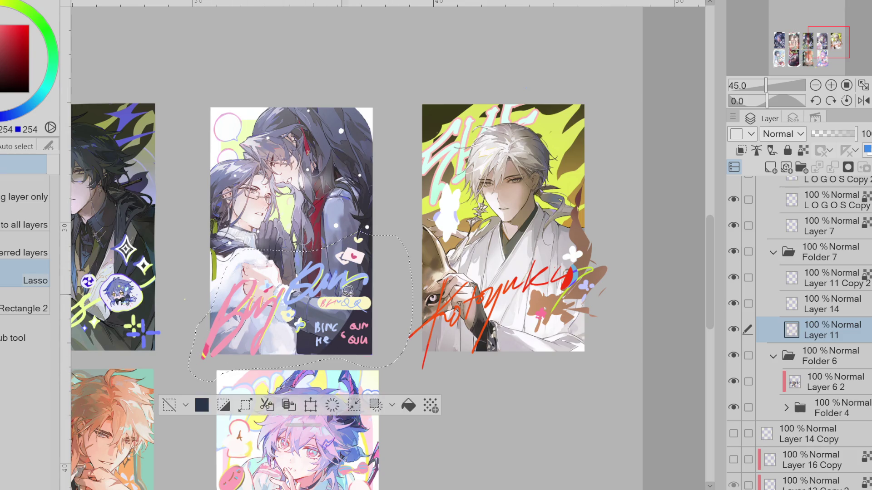
pyautogui.click(279, 407)
pyautogui.hotkey('ctrl', 'd')
pyautogui.scroll(-2, 466, 196)
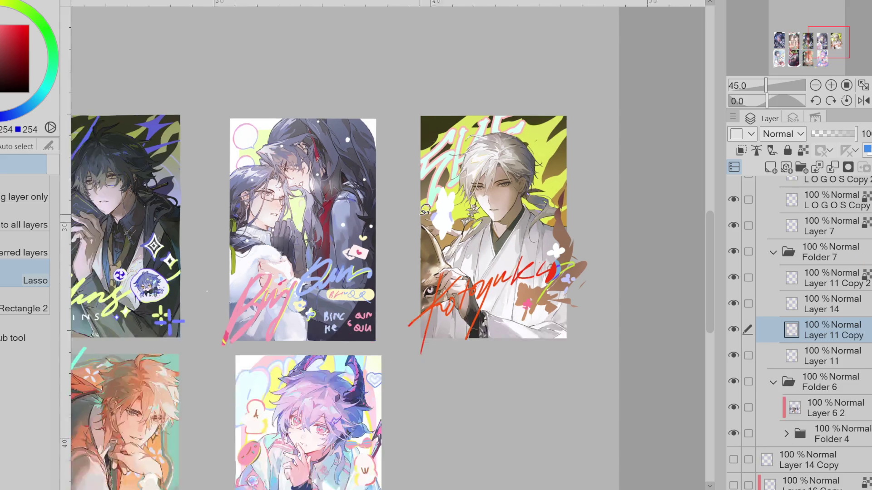
pyautogui.scroll(-2, 467, 196)
pyautogui.scroll(4, 434, 201)
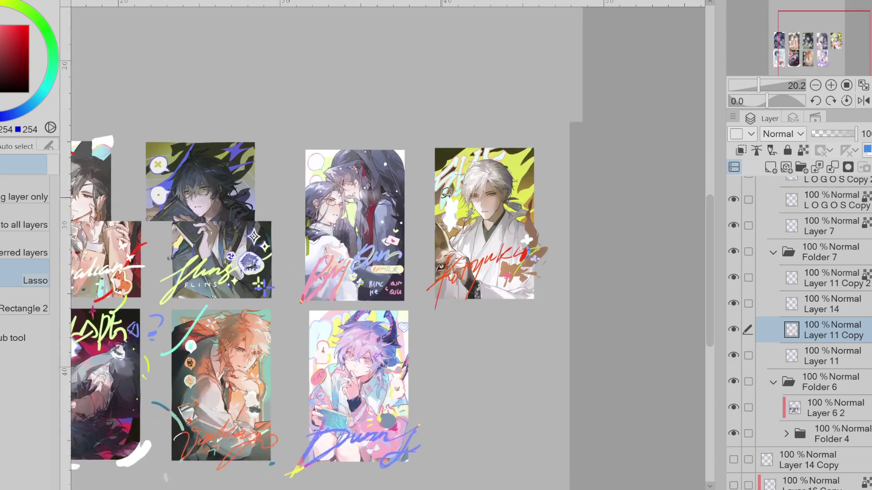
pyautogui.scroll(5, 433, 201)
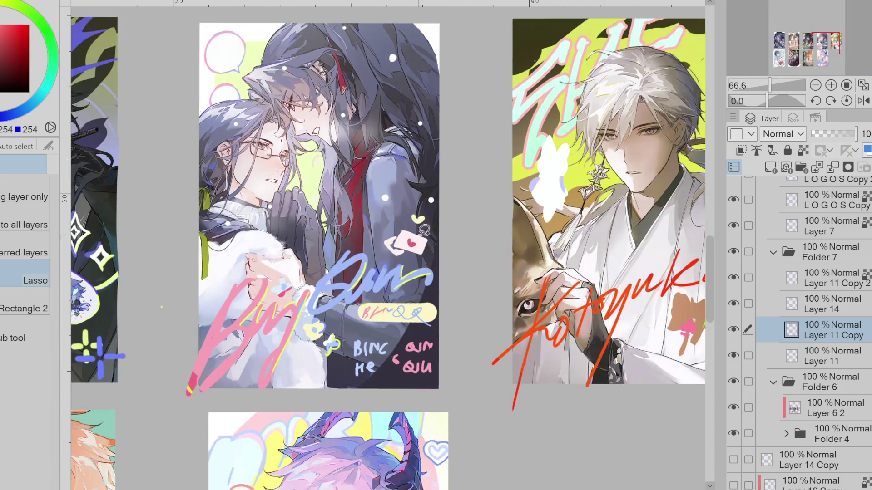
pyautogui.scroll(-3, 590, 144)
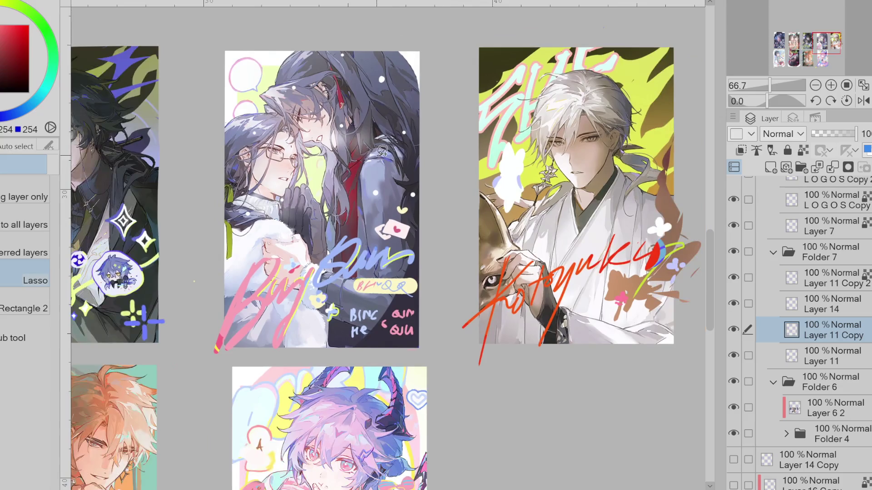
pyautogui.scroll(1, 554, 148)
pyautogui.scroll(1, 554, 147)
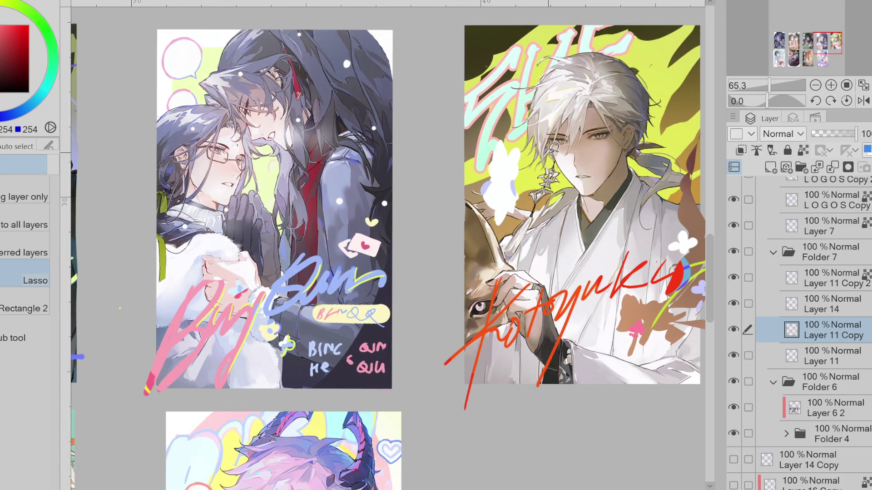
pyautogui.scroll(-1, 554, 147)
pyautogui.scroll(1, 554, 150)
pyautogui.scroll(-1, 486, 163)
pyautogui.scroll(1, 486, 162)
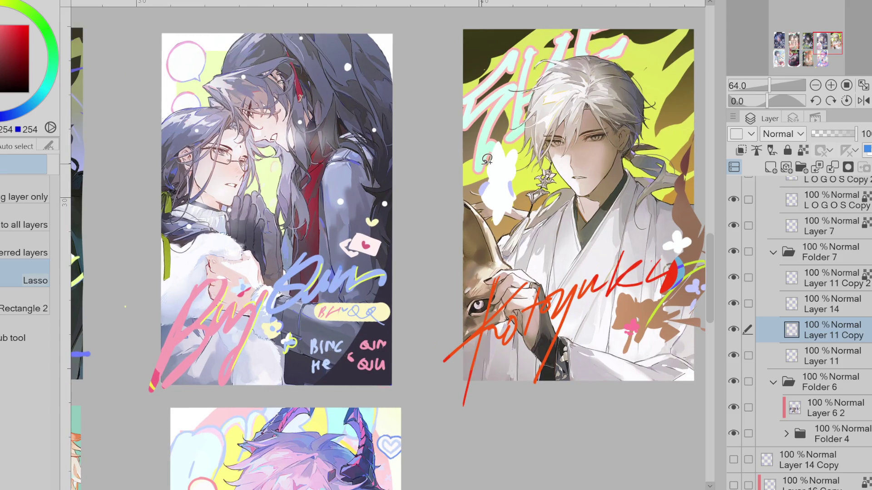
pyautogui.scroll(1, 335, 214)
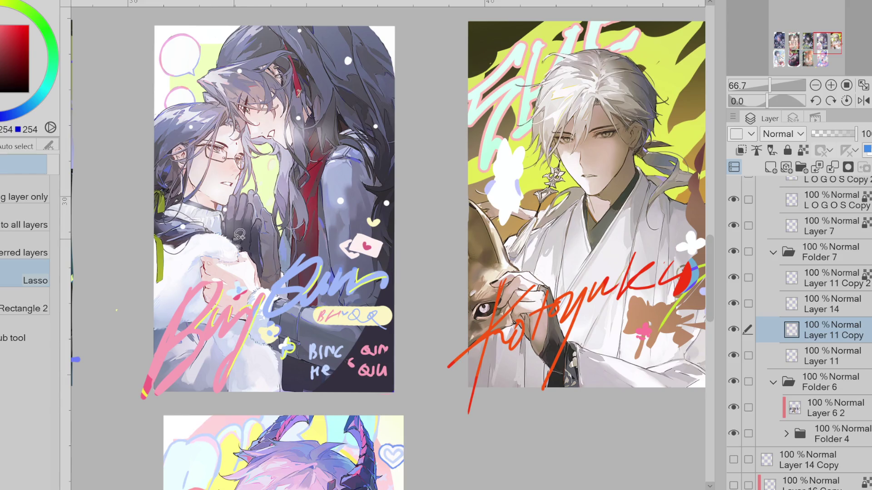
pyautogui.scroll(1, 276, 186)
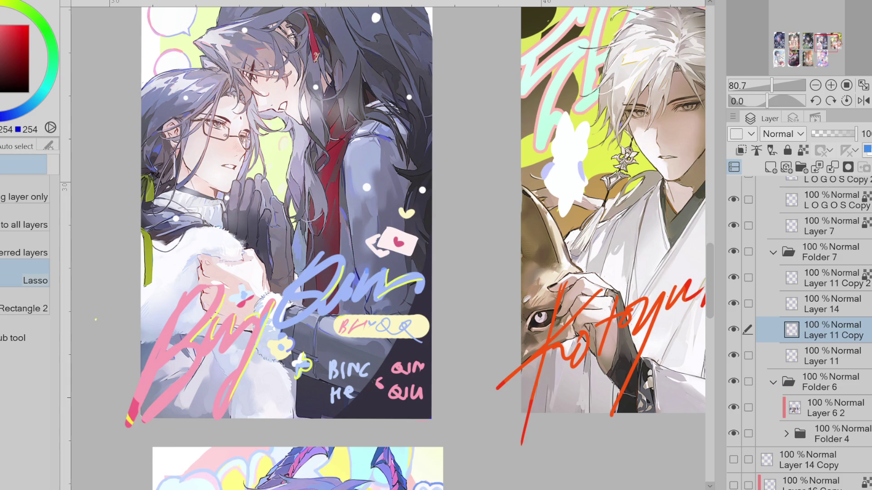
pyautogui.click(733, 329)
# Step: Toggle the copied lettering layer's visibility and pick a pink from the card
pyautogui.click(734, 329)
pyautogui.keyDown('alt'); pyautogui.click(217, 297); pyautogui.keyUp('alt')
pyautogui.click(734, 329)
pyautogui.click(733, 329)
# Step: Fill the envelope flap's lower edge in the envelope's pale pink
pyautogui.scroll(3, 381, 254)
pyautogui.moveTo(385, 281)
pyautogui.mouseDown()
pyautogui.moveTo(380, 225)
pyautogui.moveTo(376, 231)
pyautogui.mouseUp()
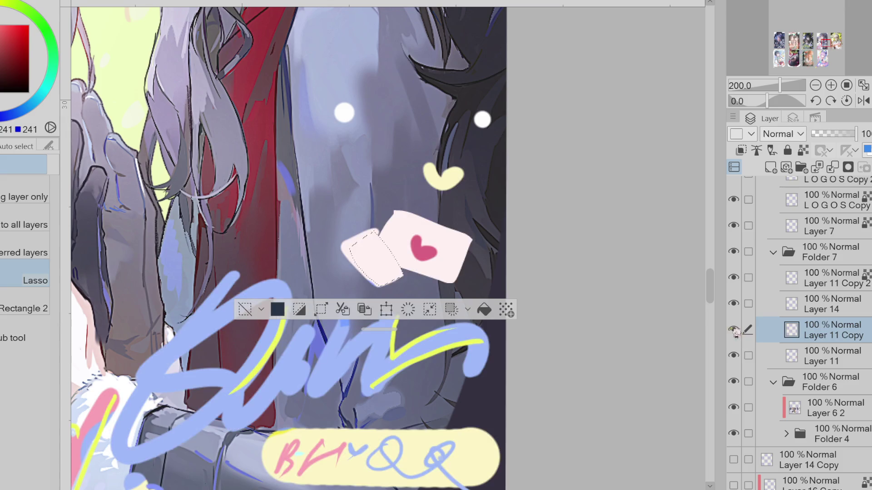
pyautogui.hotkey('ctrl', 'd')
pyautogui.press('p')
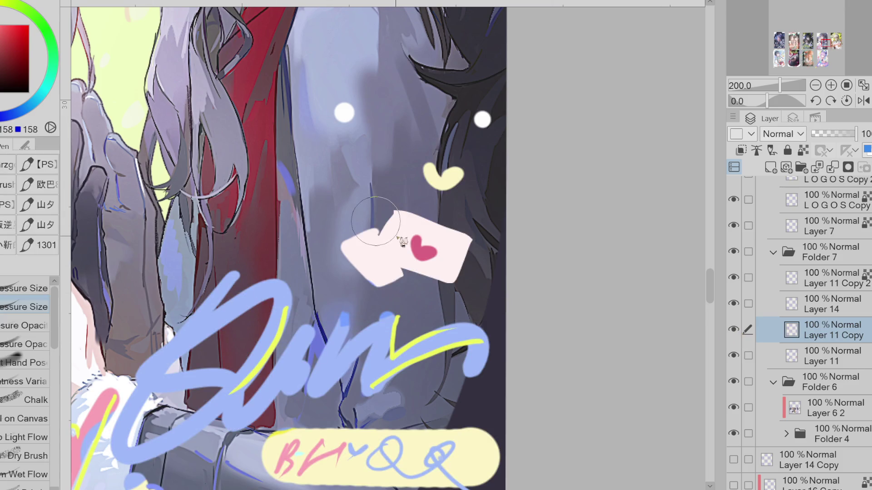
pyautogui.keyDown('alt'); pyautogui.click(386, 242); pyautogui.keyUp('alt')
pyautogui.moveTo(407, 269)
pyautogui.mouseDown()
pyautogui.moveTo(384, 286)
pyautogui.moveTo(359, 267)
pyautogui.mouseUp()
# Step: Reshape the heart in deeper pink with a top notch and add a small blue accent
pyautogui.keyDown('alt'); pyautogui.click(422, 243); pyautogui.keyUp('alt')
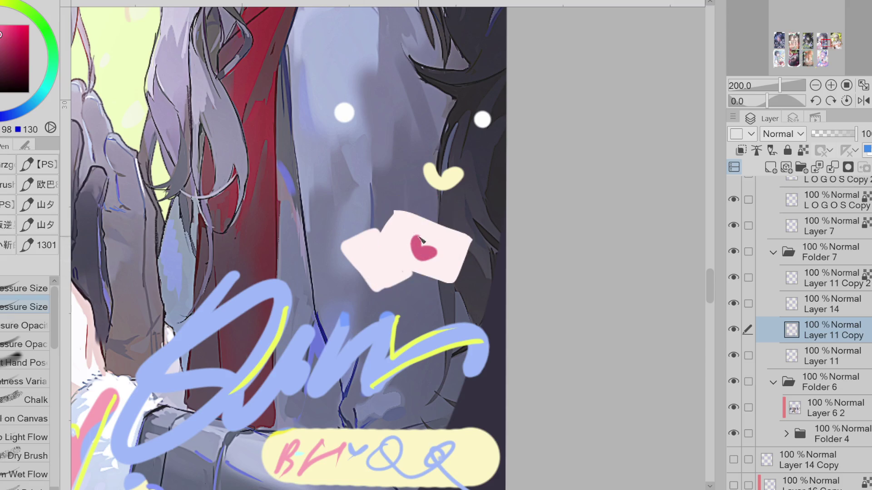
pyautogui.moveTo(421, 242)
pyautogui.mouseDown()
pyautogui.moveTo(431, 254)
pyautogui.moveTo(417, 264)
pyautogui.mouseUp()
pyautogui.keyDown('alt'); pyautogui.click(450, 252); pyautogui.keyUp('alt')
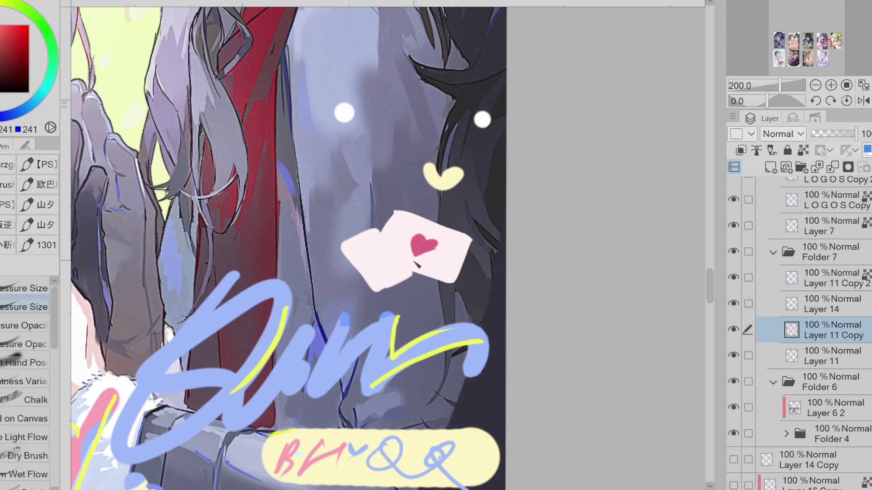
pyautogui.keyDown('alt'); pyautogui.click(421, 245); pyautogui.keyUp('alt')
pyautogui.keyDown('alt'); pyautogui.click(381, 343); pyautogui.keyUp('alt')
pyautogui.moveTo(374, 260); pyautogui.dragTo(376, 257)
# Step: Trace a pink line along the envelope's top edge using the lettering's pink
pyautogui.keyDown('alt'); pyautogui.click(392, 236); pyautogui.keyUp('alt')
pyautogui.keyDown('alt'); pyautogui.click(255, 174); pyautogui.keyUp('alt')
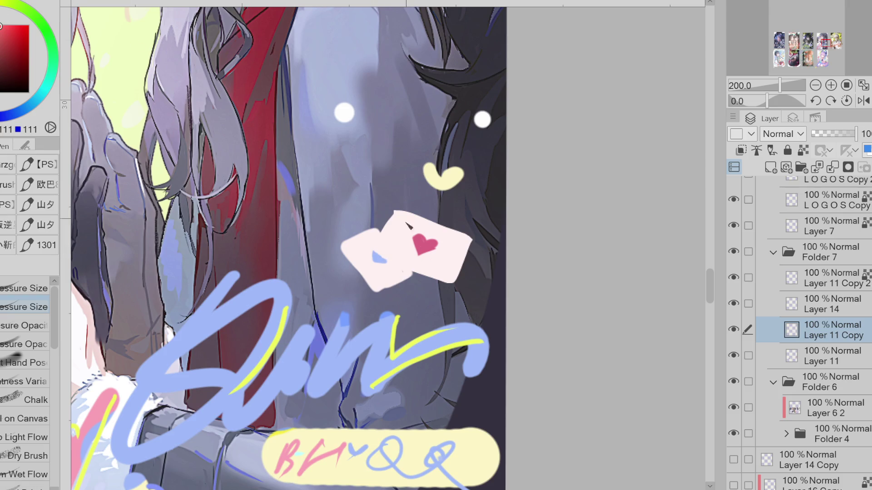
pyautogui.keyDown('alt'); pyautogui.click(390, 346); pyautogui.keyUp('alt')
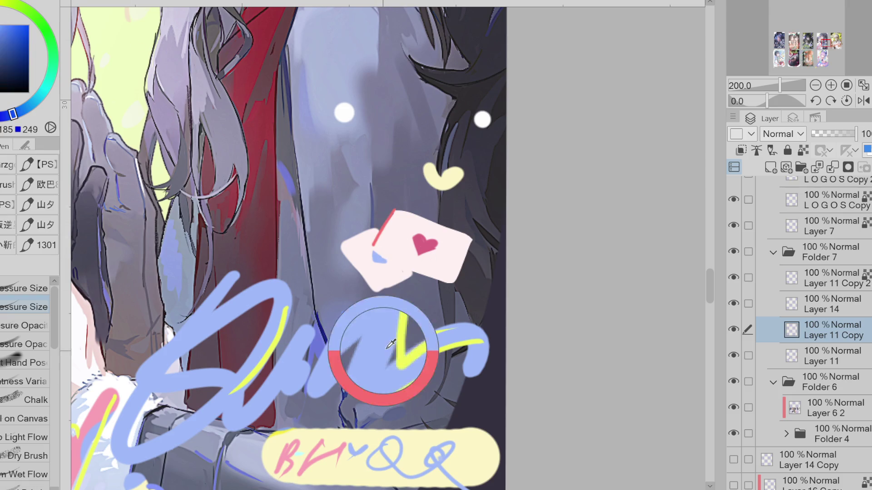
pyautogui.keyDown('alt'); pyautogui.click(109, 404); pyautogui.keyUp('alt')
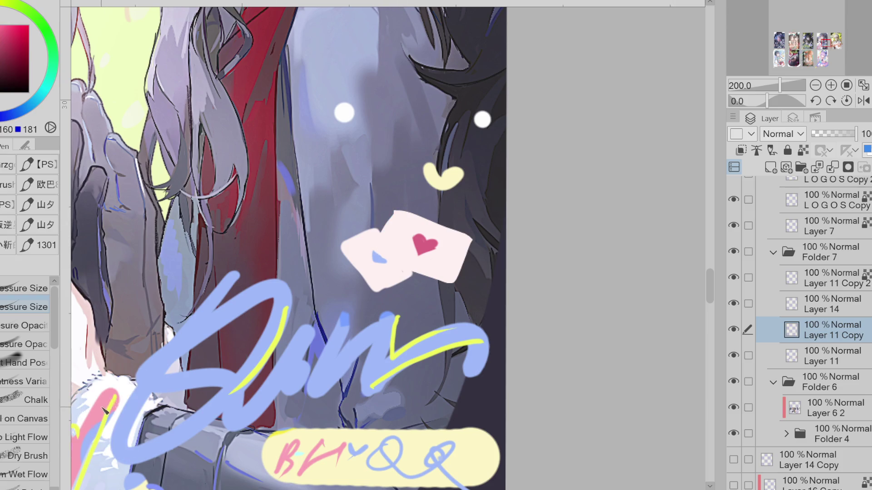
pyautogui.moveTo(380, 233)
pyautogui.mouseDown()
pyautogui.moveTo(395, 210)
pyautogui.moveTo(452, 227)
pyautogui.mouseUp()
# Step: Outline the envelope's top and left sides in a deeper pink, redrawing the misplaced stroke
pyautogui.keyDown('alt'); pyautogui.click(200, 65); pyautogui.keyUp('alt')
pyautogui.keyDown('alt'); pyautogui.click(155, 141); pyautogui.keyUp('alt')
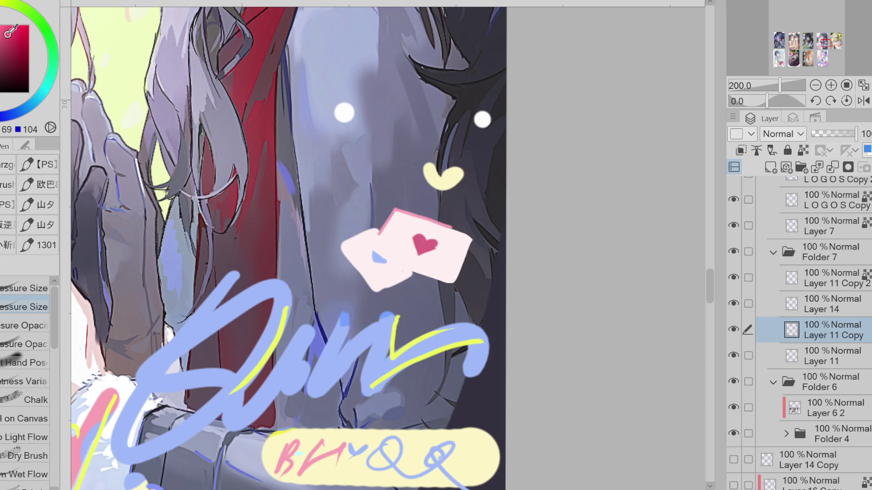
pyautogui.moveTo(395, 210)
pyautogui.mouseDown()
pyautogui.moveTo(473, 241)
pyautogui.moveTo(466, 277)
pyautogui.moveTo(436, 286)
pyautogui.moveTo(410, 278)
pyautogui.moveTo(383, 293)
pyautogui.mouseUp()
pyautogui.moveTo(382, 230)
pyautogui.mouseDown()
pyautogui.moveTo(347, 242)
pyautogui.moveTo(375, 288)
pyautogui.mouseUp()
pyautogui.hotkey('ctrl', 'z')
pyautogui.moveTo(338, 242); pyautogui.dragTo(376, 291)
# Step: Draw the flap lines meeting at the heart and outline the front envelope's edges in pink
pyautogui.moveTo(400, 212)
pyautogui.mouseDown()
pyautogui.moveTo(420, 239)
pyautogui.moveTo(472, 239)
pyautogui.mouseUp()
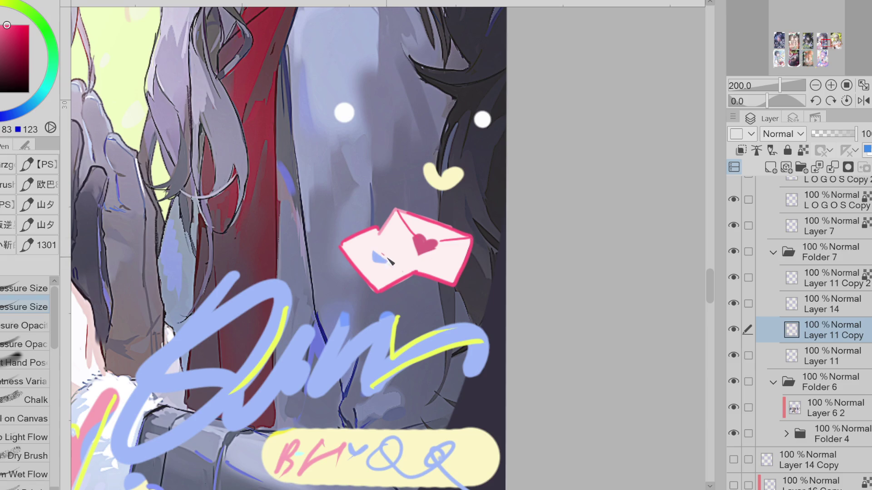
pyautogui.moveTo(372, 250); pyautogui.dragTo(415, 272)
pyautogui.moveTo(381, 230); pyautogui.dragTo(371, 250)
pyautogui.press('e')
pyautogui.moveTo(411, 280); pyautogui.dragTo(359, 258)
pyautogui.hotkey('ctrl', 'z')
pyautogui.scroll(-2, 463, 254)
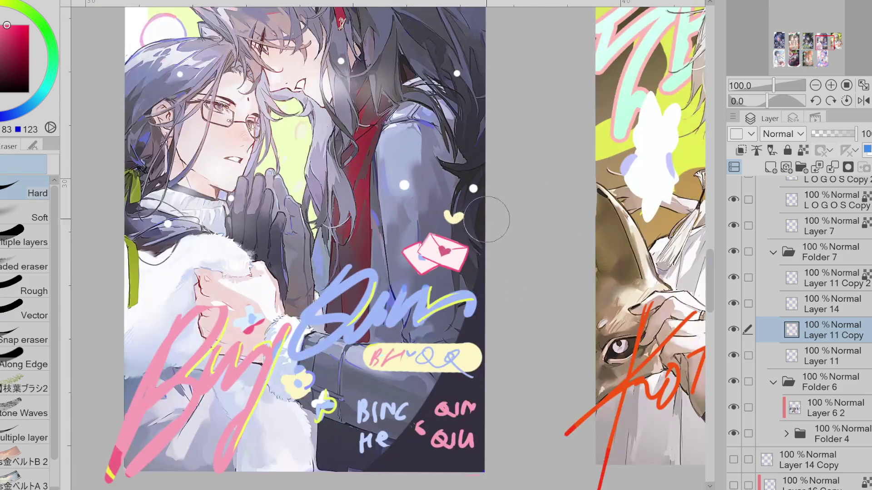
# Step: Sample dark yellow and yellow-green, then make and discard a tiny lasso selection on the coat
pyautogui.scroll(2, 486, 222)
pyautogui.keyDown('alt'); pyautogui.click(481, 214); pyautogui.keyUp('alt')
pyautogui.keyDown('alt'); pyautogui.click(192, 136); pyautogui.keyUp('alt')
pyautogui.press('w')
pyautogui.scroll(-2, 467, 238)
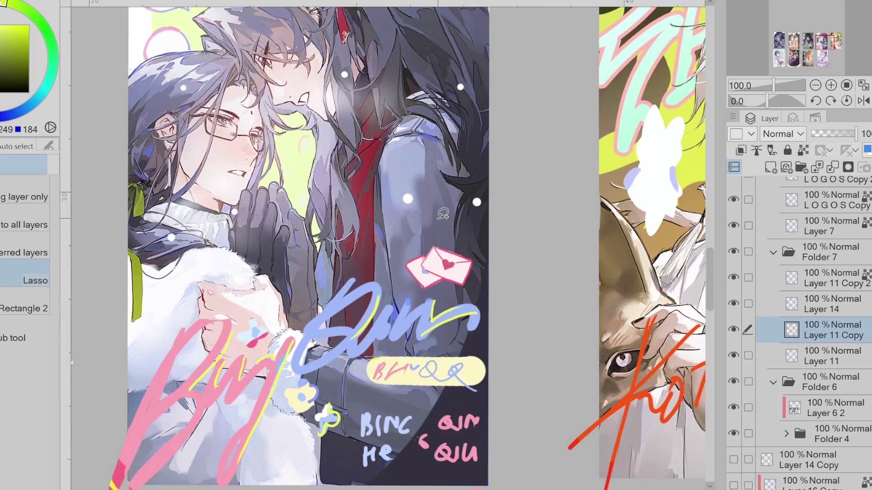
pyautogui.scroll(-2, 444, 216)
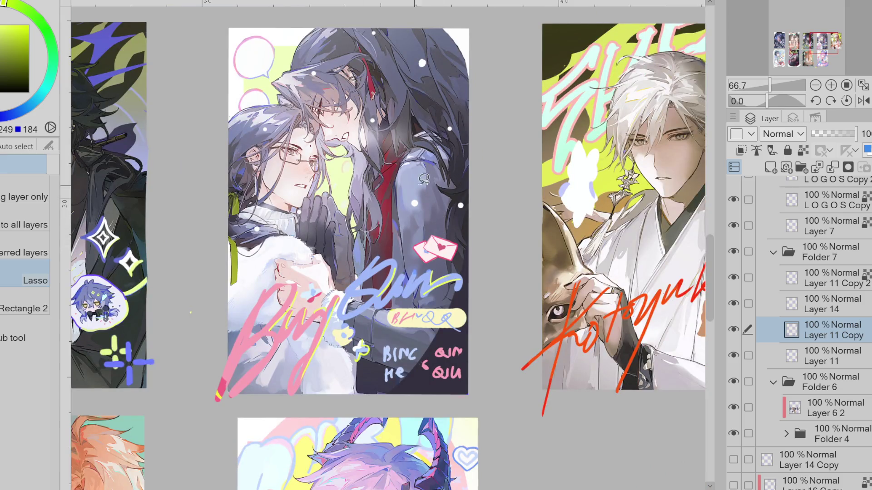
pyautogui.moveTo(415, 239); pyautogui.dragTo(425, 232)
pyautogui.click(190, 210)
# Step: Paint over the dark scribble in the tag's pale yellow, then pick the lettering's pink
pyautogui.press('p')
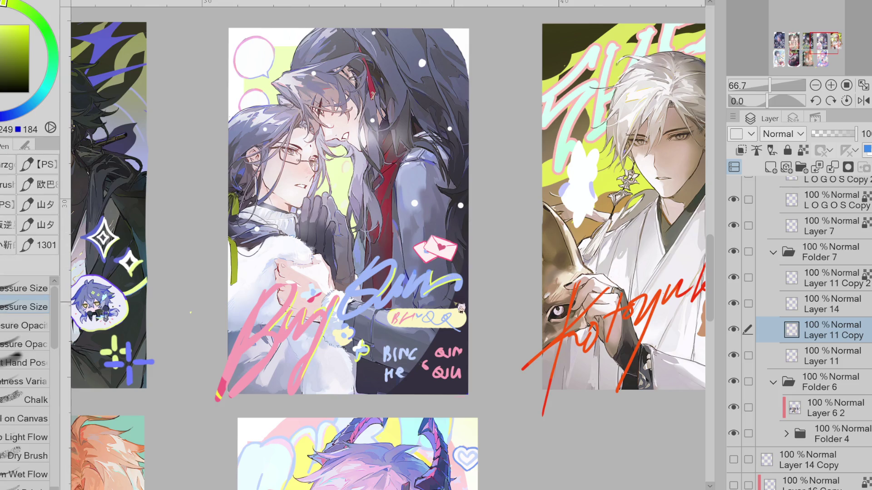
pyautogui.click(425, 335)
pyautogui.hotkey('ctrl', 'z')
pyautogui.keyDown('alt'); pyautogui.click(418, 318); pyautogui.keyUp('alt')
pyautogui.moveTo(400, 320)
pyautogui.mouseDown()
pyautogui.moveTo(450, 320)
pyautogui.moveTo(408, 320)
pyautogui.mouseUp()
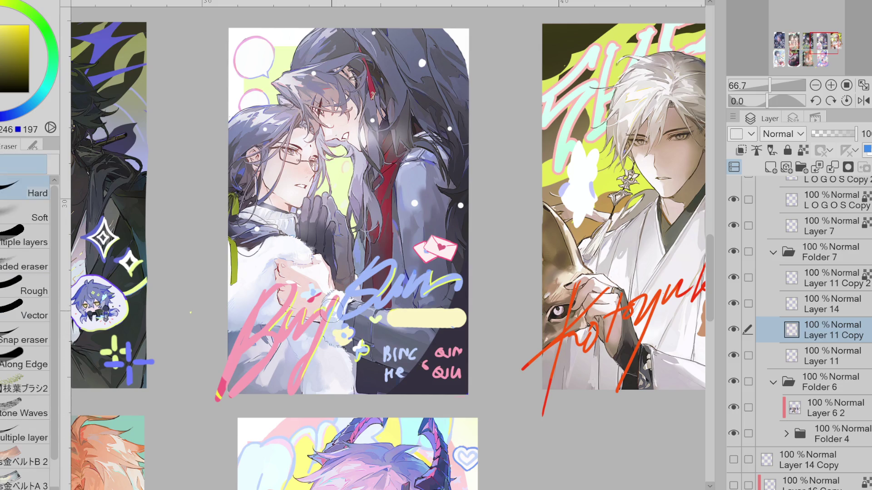
pyautogui.keyDown('alt'); pyautogui.click(283, 286); pyautogui.keyUp('alt')
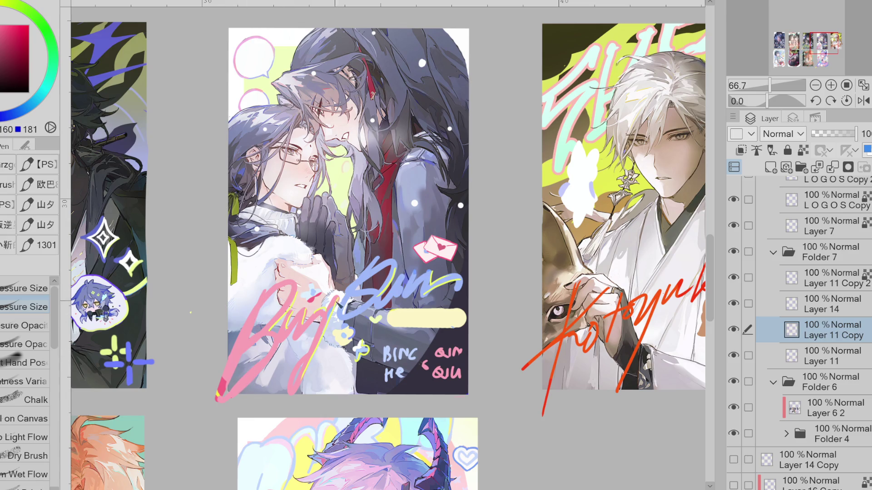
pyautogui.scroll(1, 334, 310)
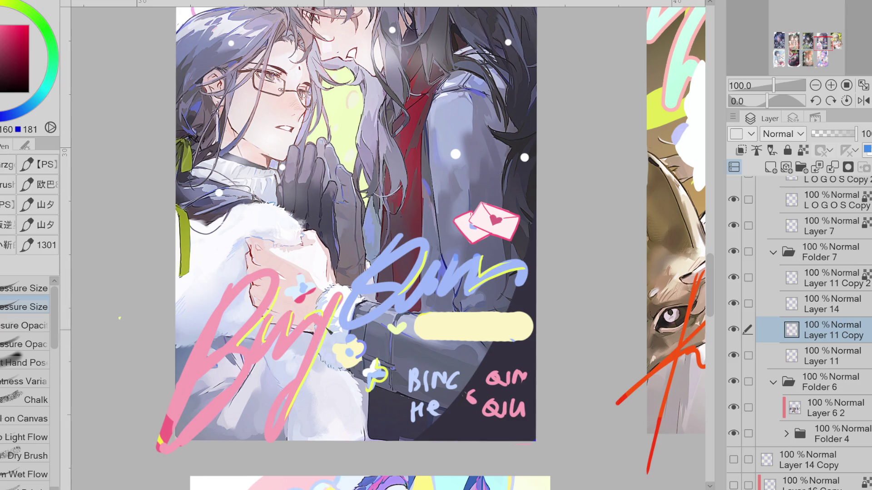
# Step: Draw a thin yellow accent stroke along the pink lettering
pyautogui.press('e')
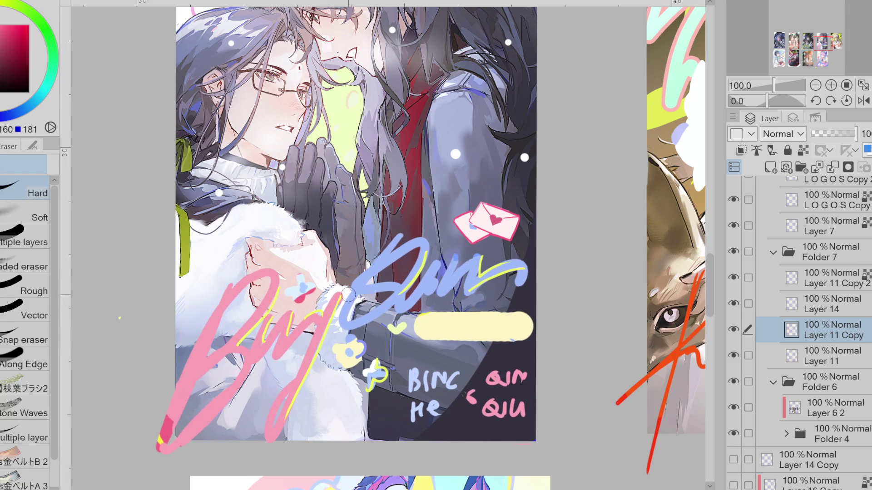
pyautogui.press('p')
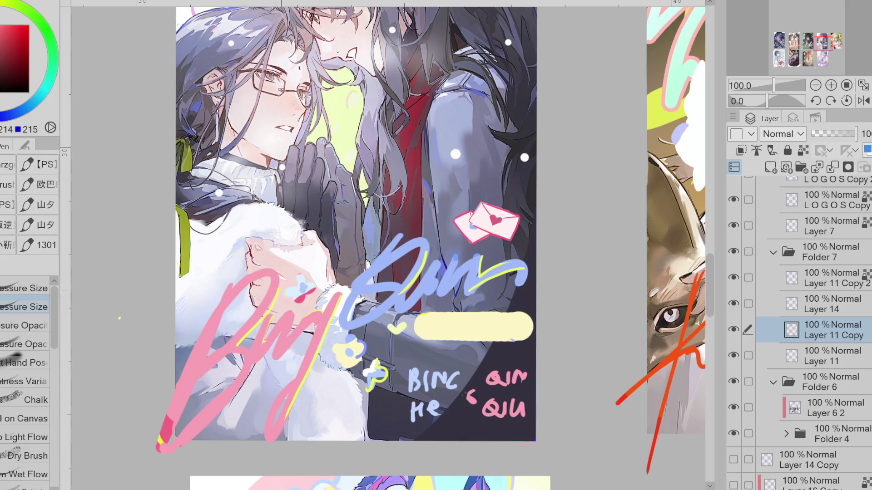
pyautogui.press('e')
pyautogui.keyDown('alt'); pyautogui.click(240, 342); pyautogui.keyUp('alt')
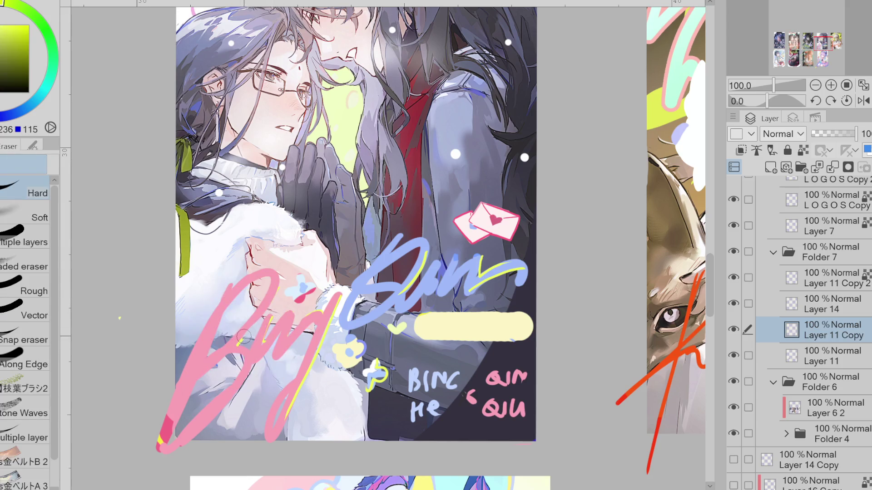
pyautogui.press('p')
pyautogui.keyDown('alt'); pyautogui.click(246, 336); pyautogui.keyUp('alt')
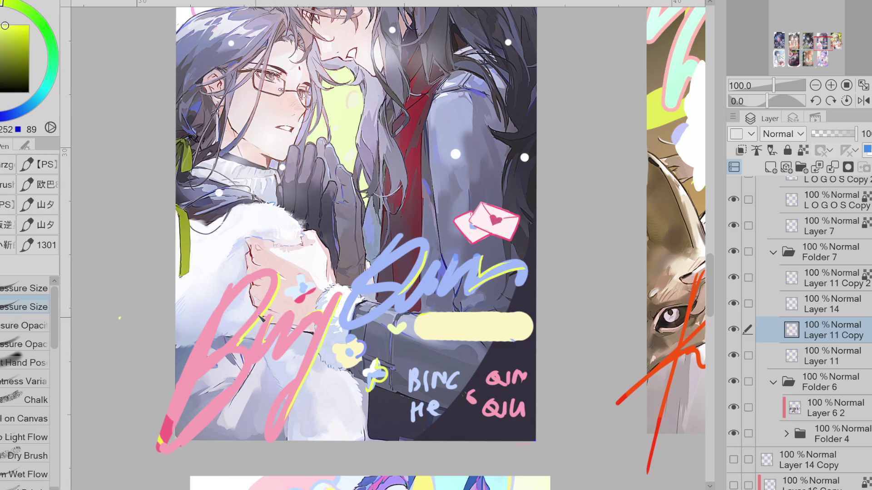
pyautogui.moveTo(286, 275); pyautogui.dragTo(242, 346)
# Step: Lock the layer's transparent pixels and cover the red mark on the flower in light blue
pyautogui.keyDown('alt'); pyautogui.click(314, 317); pyautogui.keyUp('alt')
pyautogui.keyDown('alt'); pyautogui.click(325, 319); pyautogui.keyUp('alt')
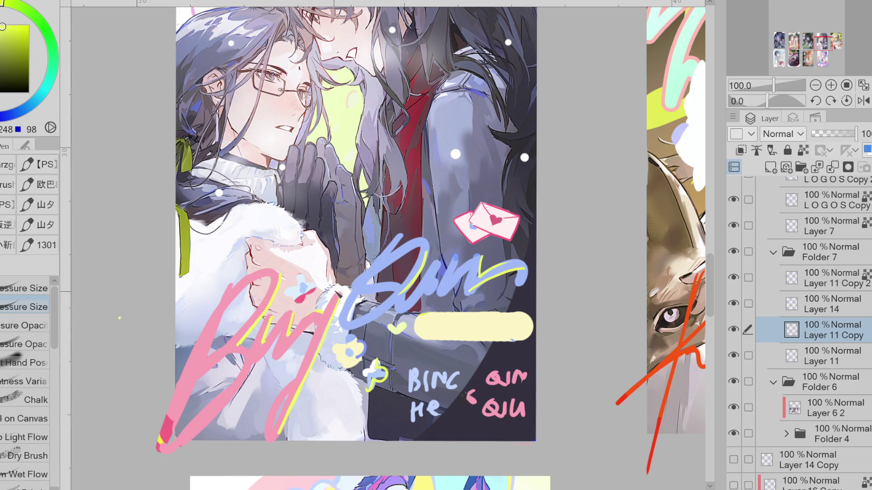
pyautogui.keyDown('alt'); pyautogui.click(242, 351); pyautogui.keyUp('alt')
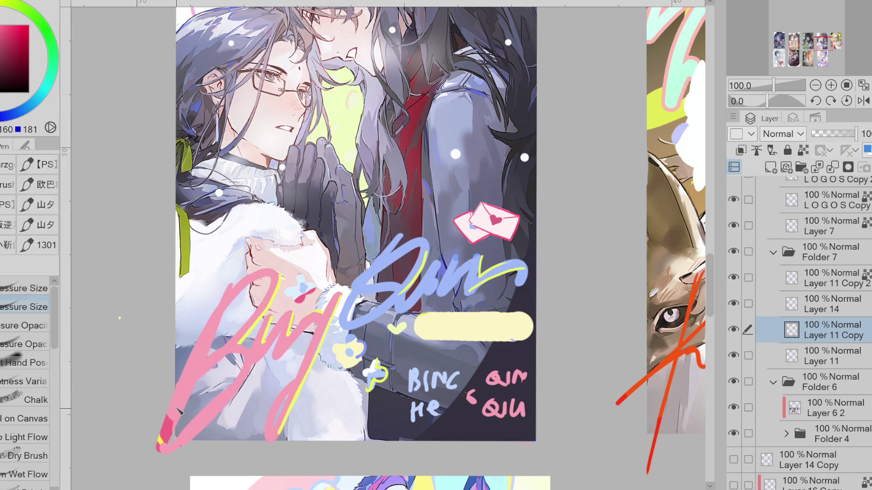
pyautogui.press('/')
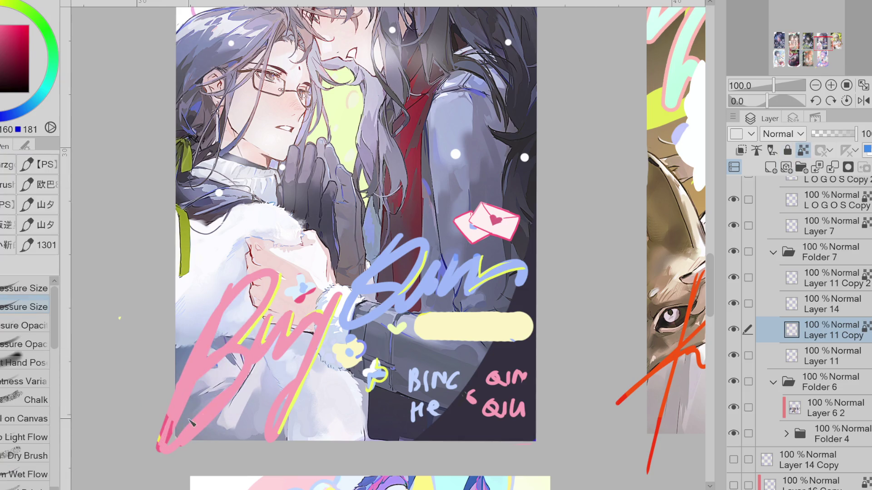
pyautogui.keyDown('alt'); pyautogui.click(310, 287); pyautogui.keyUp('alt')
pyautogui.moveTo(322, 297); pyautogui.dragTo(306, 301)
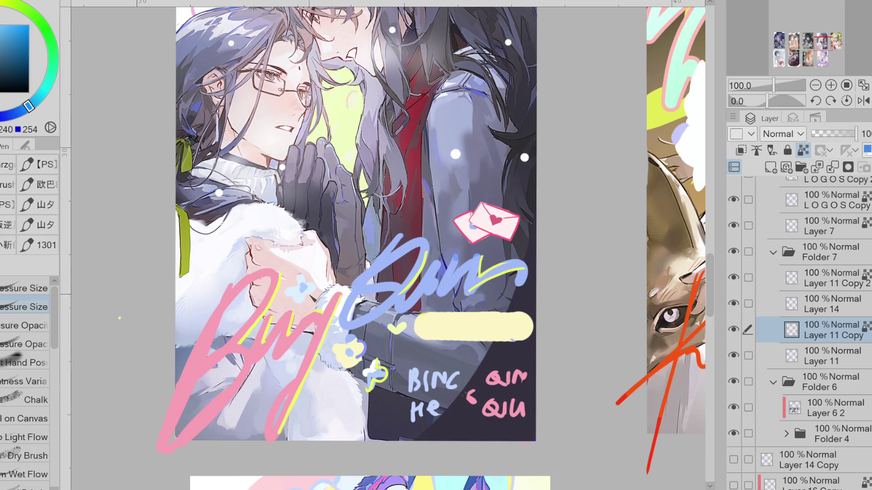
# Step: Touch up the blue lettering stroke, covering part of the yellow highlight with blue
pyautogui.keyDown('alt'); pyautogui.click(399, 282); pyautogui.keyUp('alt')
pyautogui.moveTo(429, 249); pyautogui.dragTo(405, 293)
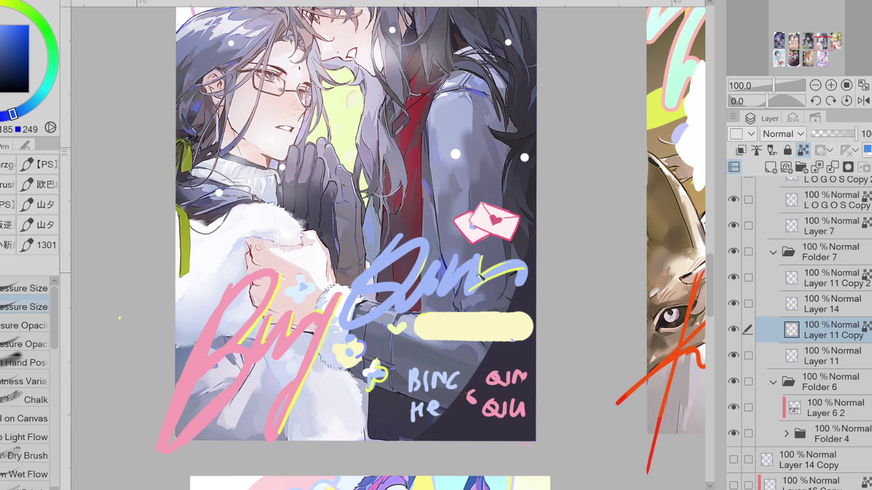
pyautogui.press('e')
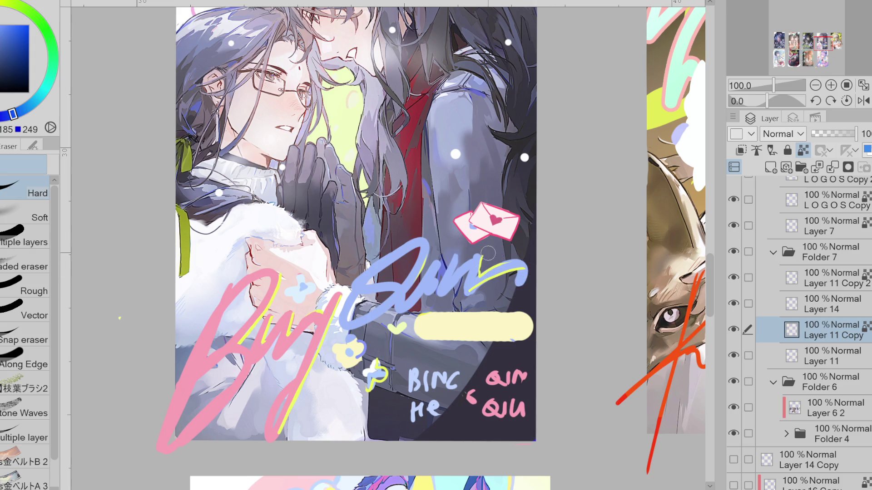
pyautogui.press('p')
pyautogui.moveTo(480, 283); pyautogui.dragTo(500, 269)
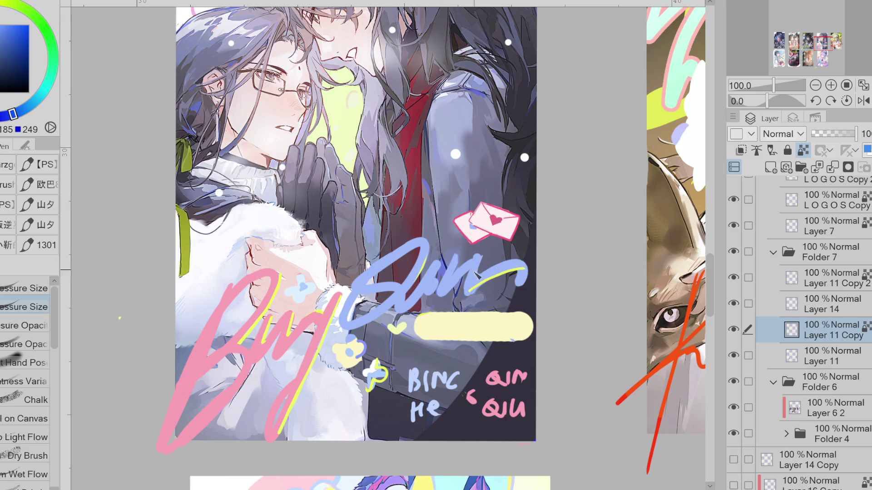
# Step: Add short yellow-green highlight strokes along the blue 'Qun' lettering
pyautogui.keyDown('alt'); pyautogui.click(503, 273); pyautogui.keyUp('alt')
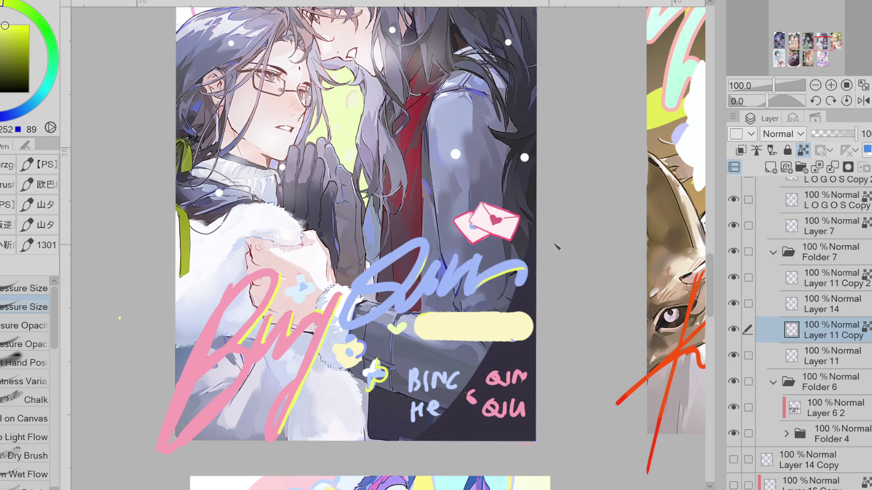
pyautogui.moveTo(482, 259); pyautogui.dragTo(478, 276)
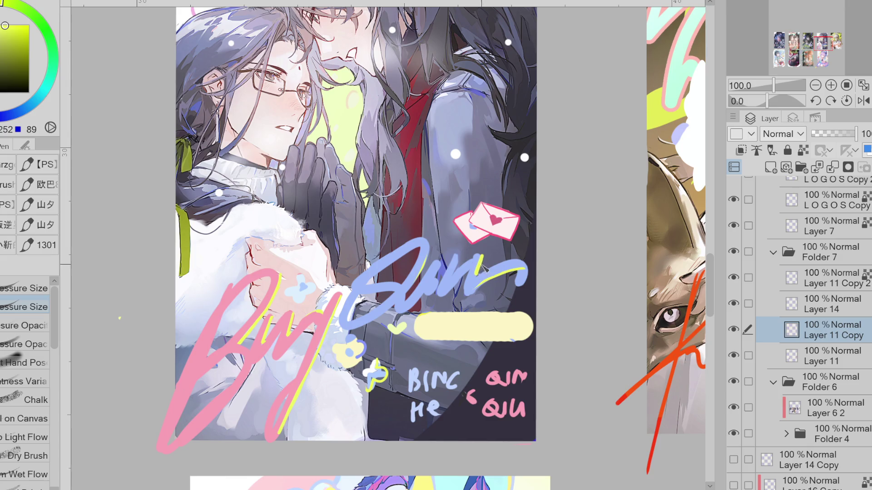
pyautogui.moveTo(430, 245)
pyautogui.mouseDown()
pyautogui.moveTo(427, 274)
pyautogui.moveTo(408, 299)
pyautogui.mouseUp()
pyautogui.keyDown('alt'); pyautogui.click(526, 273); pyautogui.keyUp('alt')
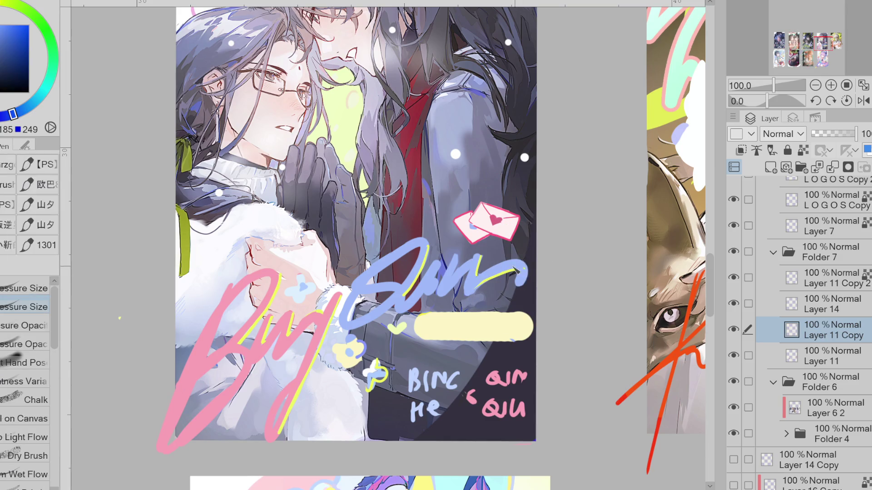
pyautogui.keyDown('alt'); pyautogui.click(520, 271); pyautogui.keyUp('alt')
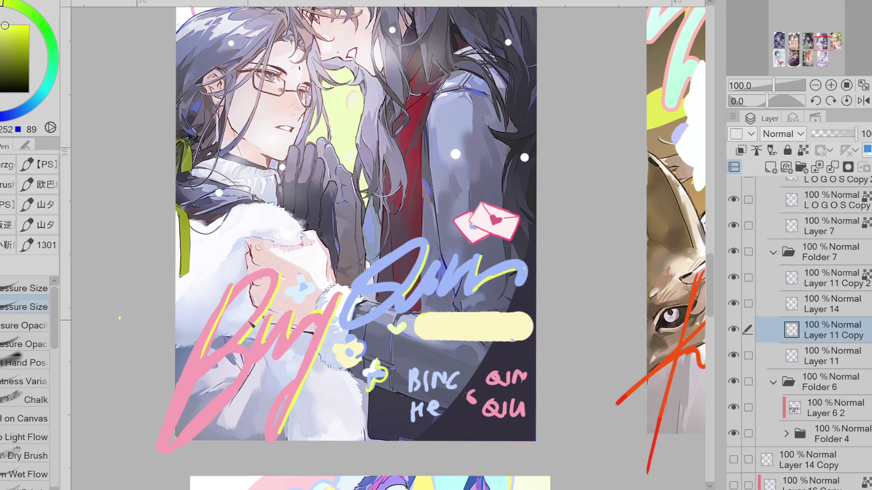
pyautogui.press('e')
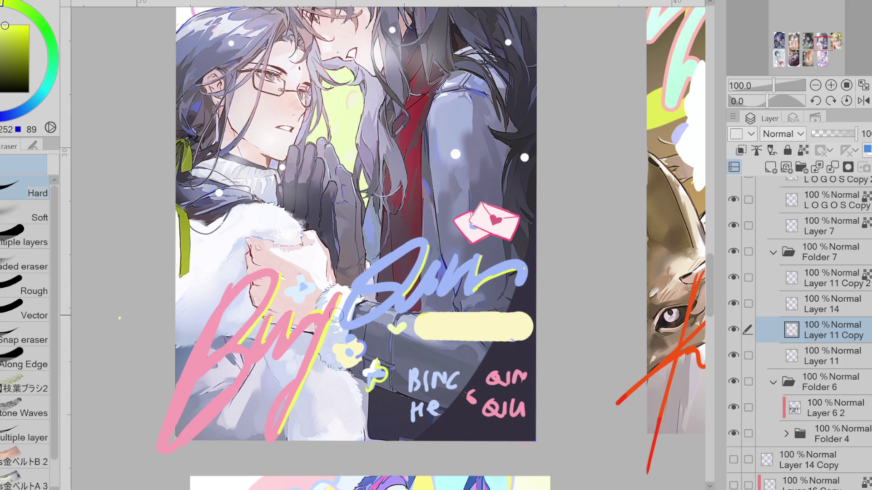
pyautogui.press('p')
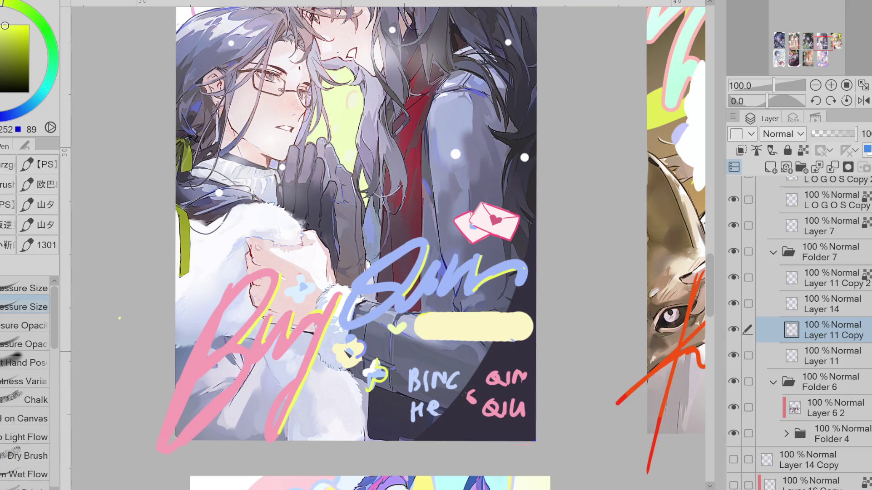
pyautogui.scroll(1, 382, 361)
# Step: Paint a white highlight and a yellow-green left and bottom outline on the blue flower
pyautogui.keyDown('alt'); pyautogui.click(364, 386); pyautogui.keyUp('alt')
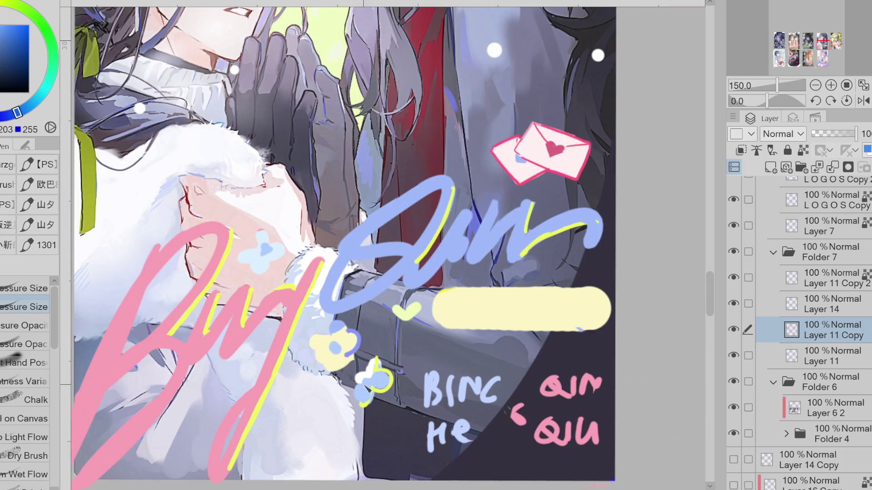
pyautogui.keyDown('alt'); pyautogui.click(369, 369); pyautogui.keyUp('alt')
pyautogui.moveTo(365, 365); pyautogui.dragTo(377, 359)
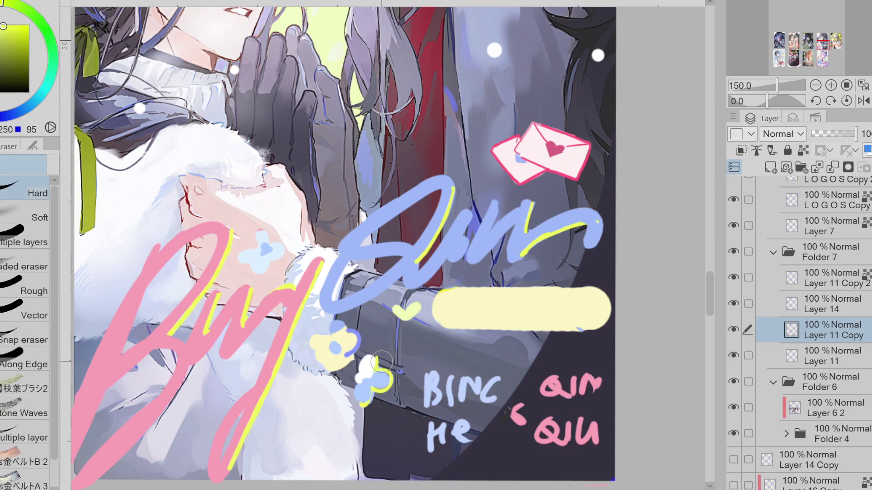
pyautogui.keyDown('alt'); pyautogui.click(388, 380); pyautogui.keyUp('alt')
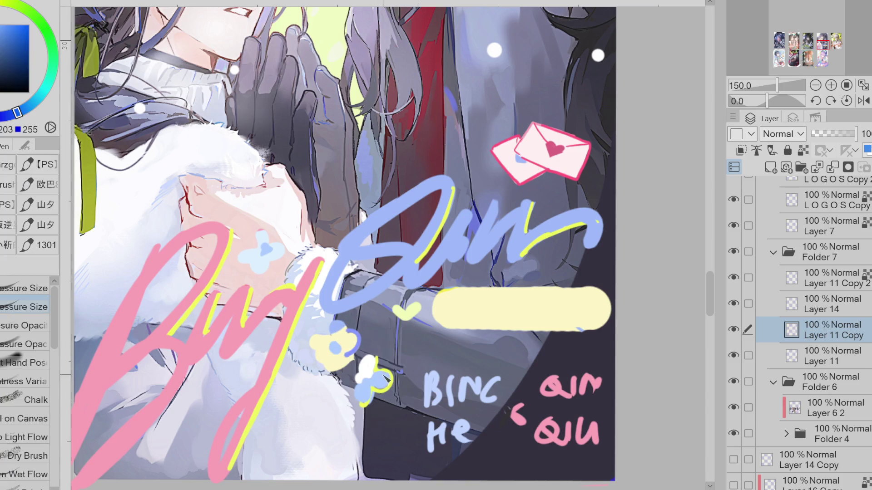
pyautogui.keyDown('alt'); pyautogui.click(379, 392); pyautogui.keyUp('alt')
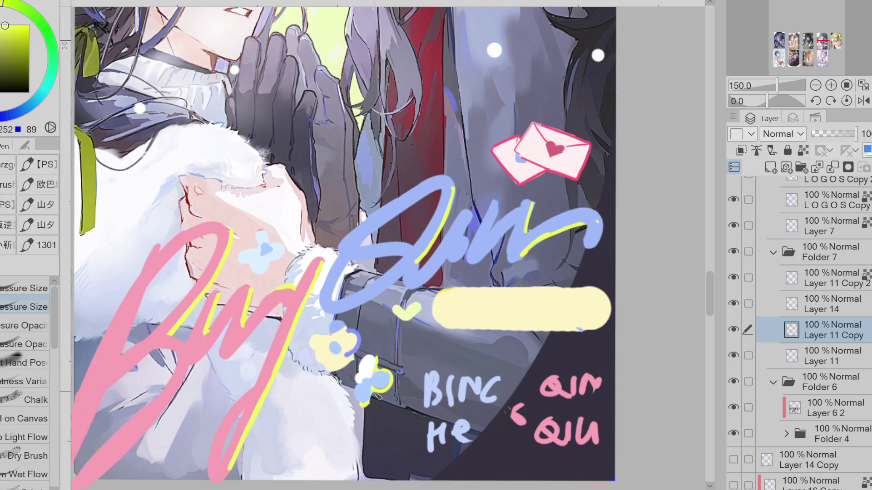
pyautogui.moveTo(375, 402)
pyautogui.mouseDown()
pyautogui.moveTo(343, 373)
pyautogui.moveTo(367, 359)
pyautogui.mouseUp()
pyautogui.keyDown('alt'); pyautogui.click(369, 363); pyautogui.keyUp('alt')
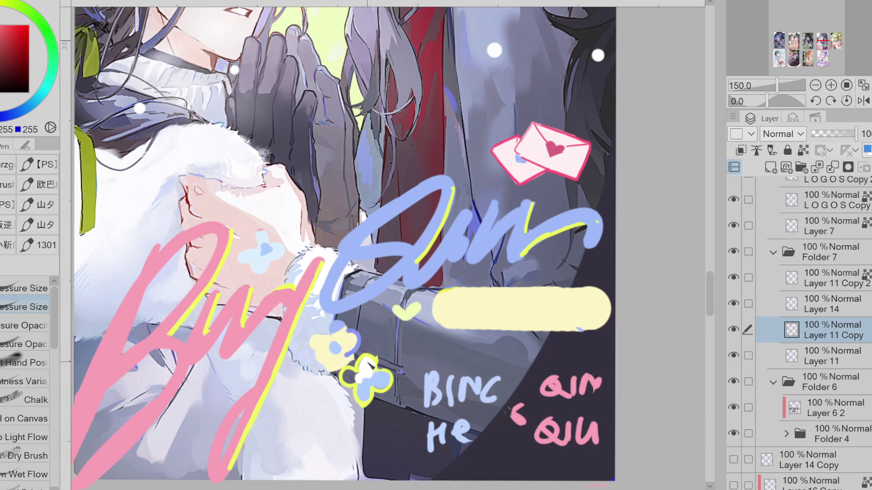
pyautogui.keyDown('alt'); pyautogui.click(359, 379); pyautogui.keyUp('alt')
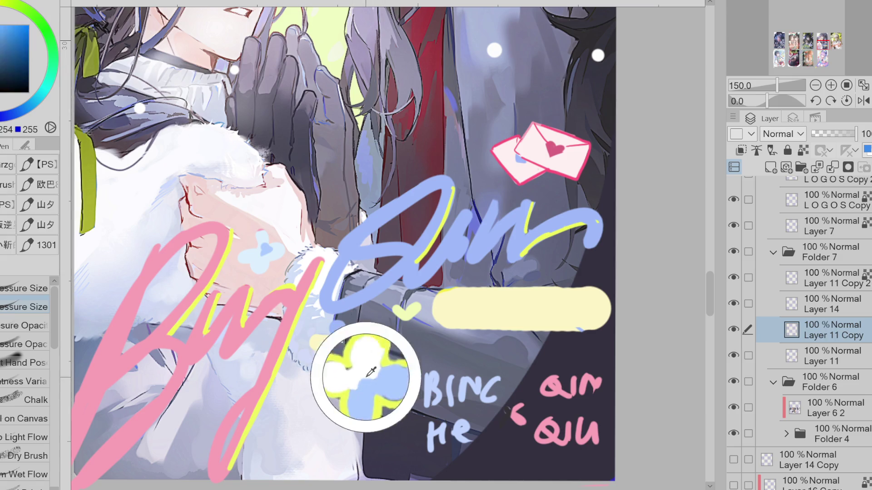
pyautogui.keyDown('alt'); pyautogui.click(367, 374); pyautogui.keyUp('alt')
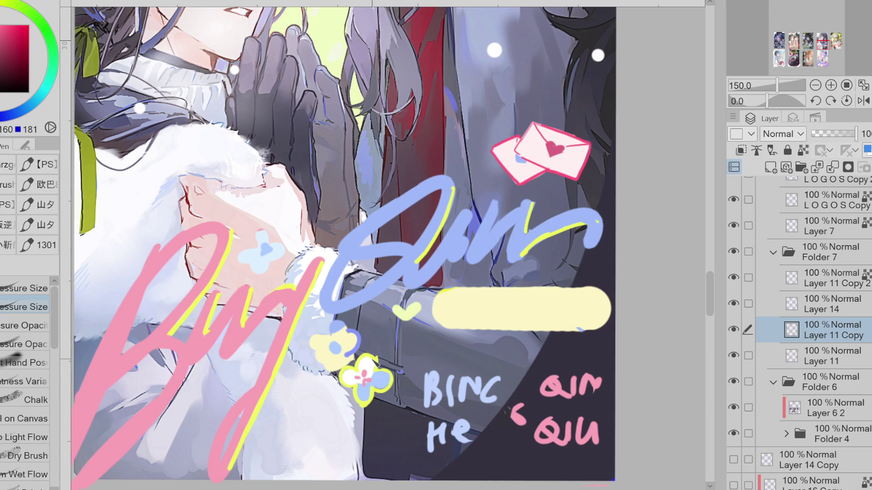
# Step: Lasso the blue flower and move it slightly down-right with Ctrl+T
pyautogui.press('m')
pyautogui.moveTo(361, 354)
pyautogui.mouseDown()
pyautogui.moveTo(358, 401)
pyautogui.moveTo(397, 401)
pyautogui.moveTo(399, 422)
pyautogui.mouseUp()
pyautogui.hotkey('ctrl', 't')
pyautogui.click(348, 440)
pyautogui.click(271, 448)
# Step: Add a short stroke to the flower's centre
pyautogui.scroll(1, 406, 354)
pyautogui.press('p')
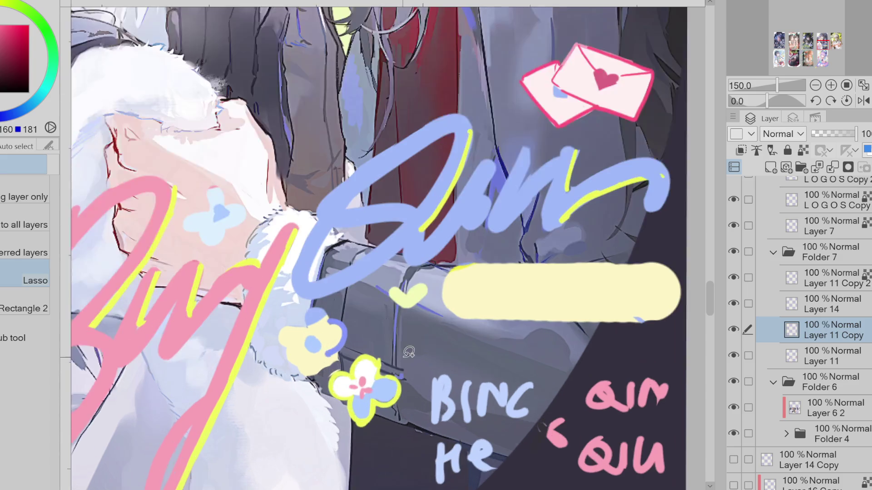
pyautogui.keyDown('alt'); pyautogui.click(355, 383); pyautogui.keyUp('alt')
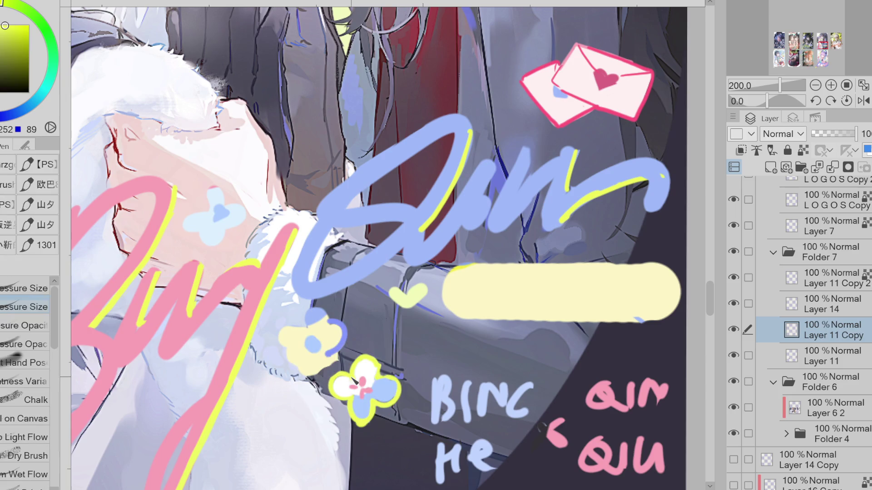
pyautogui.moveTo(359, 384); pyautogui.dragTo(364, 390)
# Step: Choose dark crimson and paint the small heart pink, toggling the eraser
pyautogui.keyDown('alt'); pyautogui.click(418, 262); pyautogui.keyUp('alt')
pyautogui.keyDown('alt'); pyautogui.click(336, 229); pyautogui.keyUp('alt')
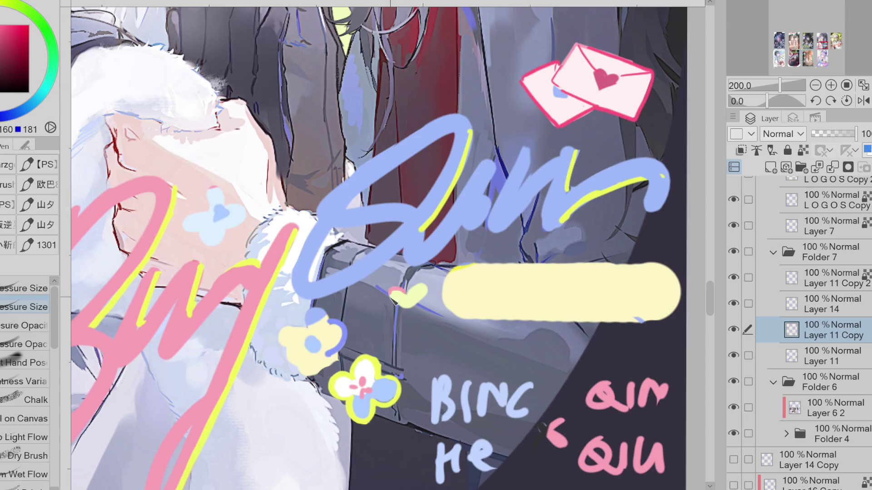
pyautogui.moveTo(402, 287)
pyautogui.mouseDown()
pyautogui.moveTo(391, 293)
pyautogui.moveTo(431, 299)
pyautogui.moveTo(407, 295)
pyautogui.mouseUp()
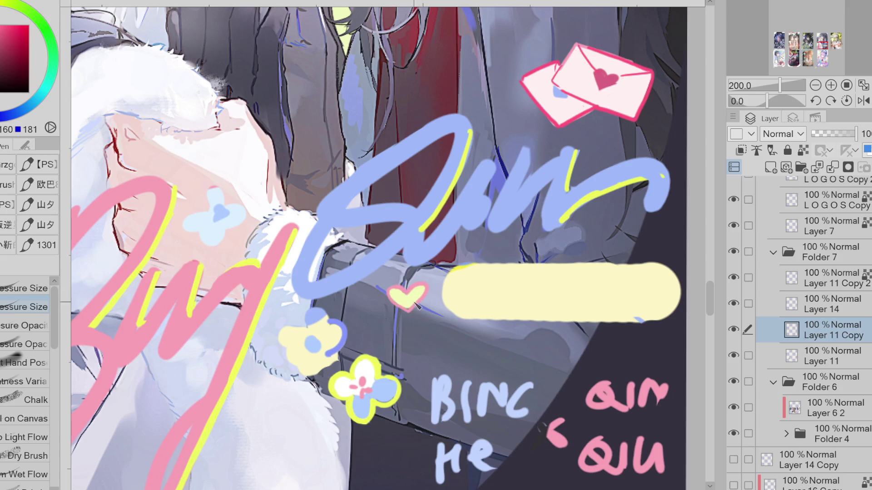
pyautogui.keyDown('alt'); pyautogui.click(320, 329); pyautogui.keyUp('alt')
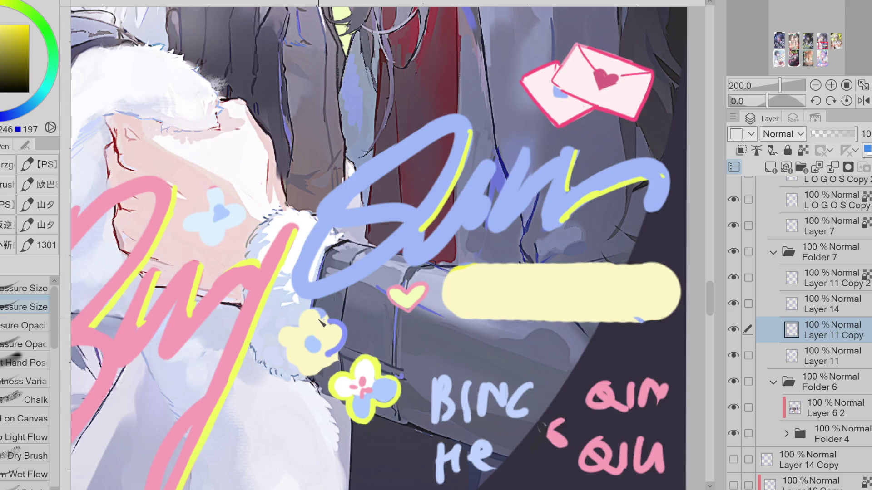
pyautogui.press('e')
pyautogui.press('p')
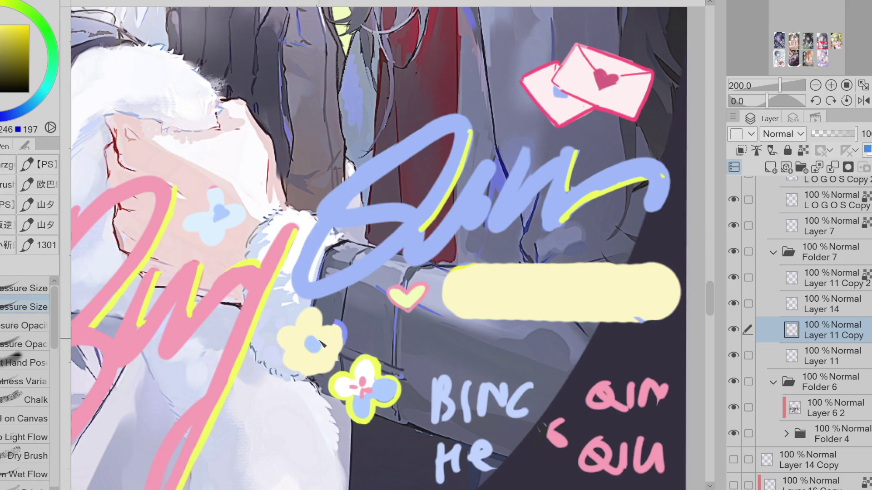
pyautogui.press('e')
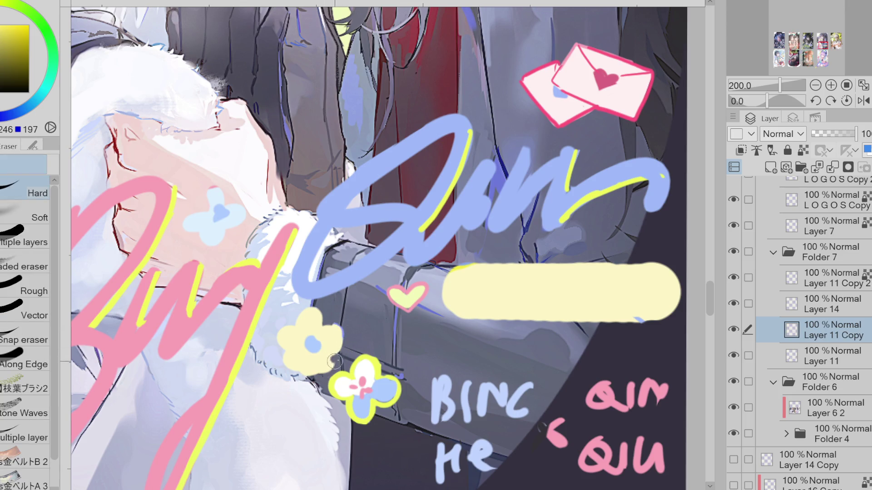
pyautogui.keyDown('alt'); pyautogui.click(337, 323); pyautogui.keyUp('alt')
# Step: Outline the yellow flower's upper-right edge in blue
pyautogui.press('p')
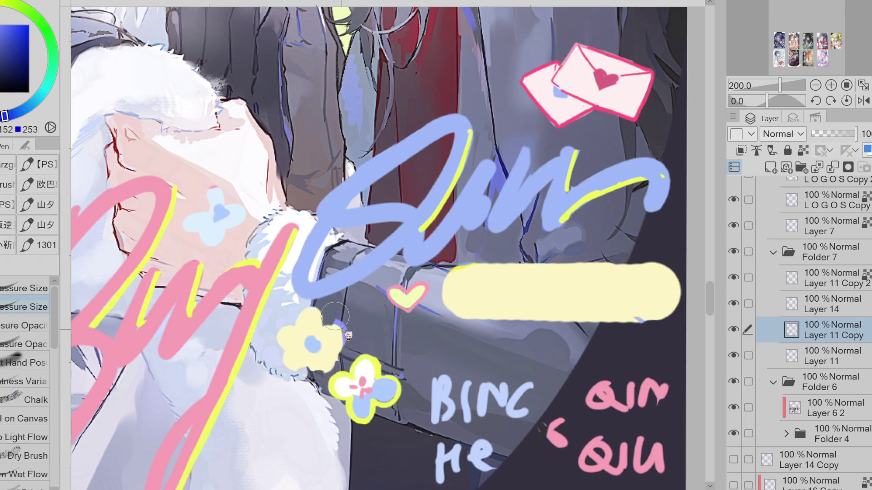
pyautogui.moveTo(337, 322)
pyautogui.mouseDown()
pyautogui.moveTo(343, 336)
pyautogui.moveTo(328, 318)
pyautogui.moveTo(284, 349)
pyautogui.moveTo(303, 377)
pyautogui.moveTo(337, 359)
pyautogui.mouseUp()
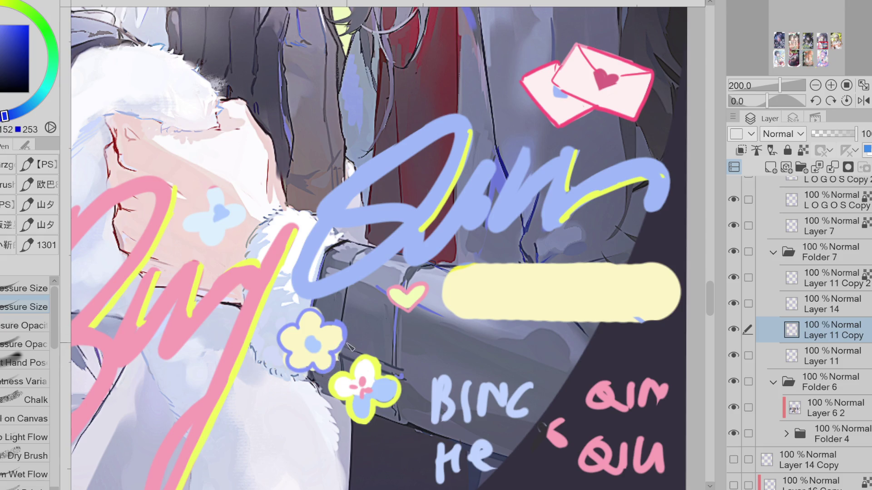
pyautogui.press('e')
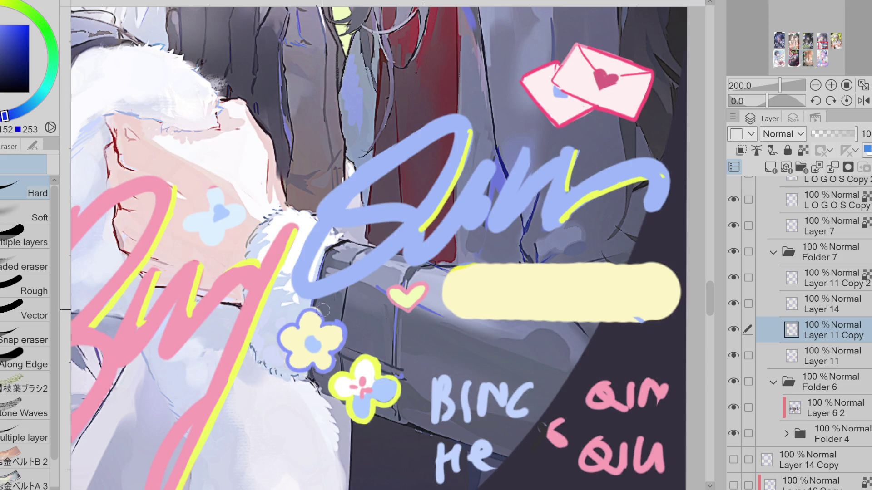
pyautogui.press('p')
# Step: Cover the flower's old blue centre with its pale yellow
pyautogui.keyDown('alt'); pyautogui.click(318, 344); pyautogui.keyUp('alt')
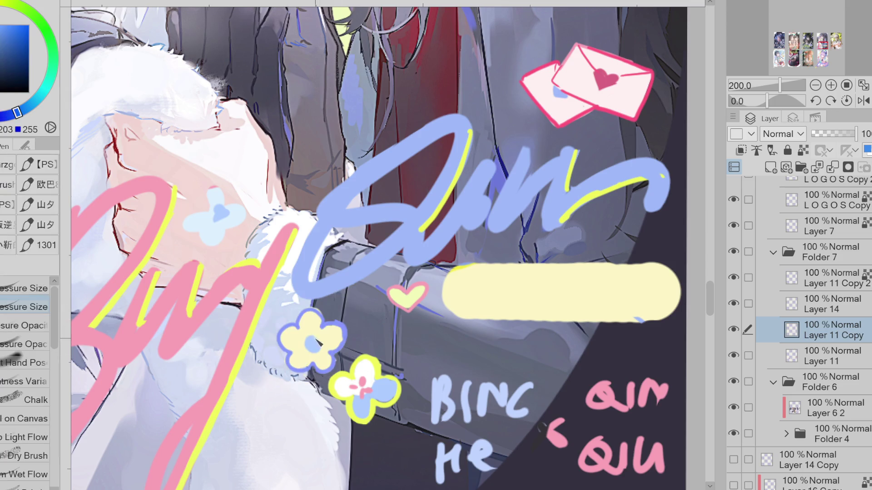
pyautogui.keyDown('alt'); pyautogui.click(326, 340); pyautogui.keyUp('alt')
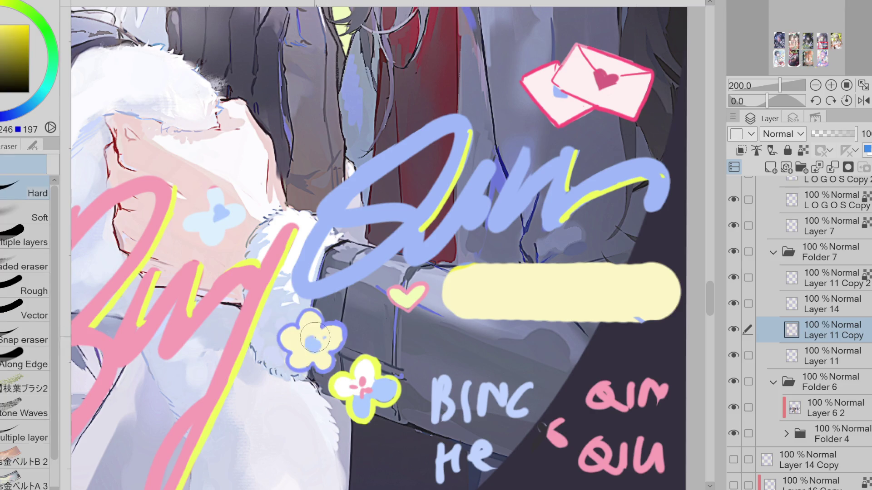
pyautogui.moveTo(320, 345); pyautogui.dragTo(311, 348)
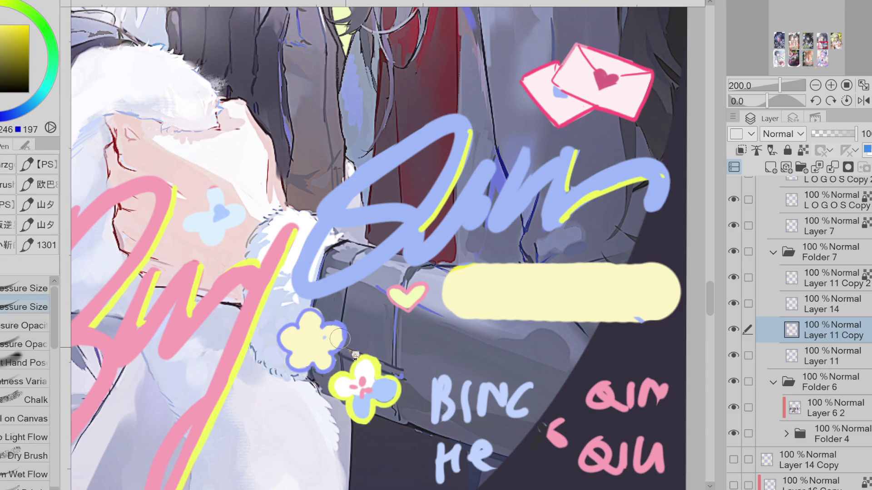
pyautogui.press('e')
pyautogui.press('p')
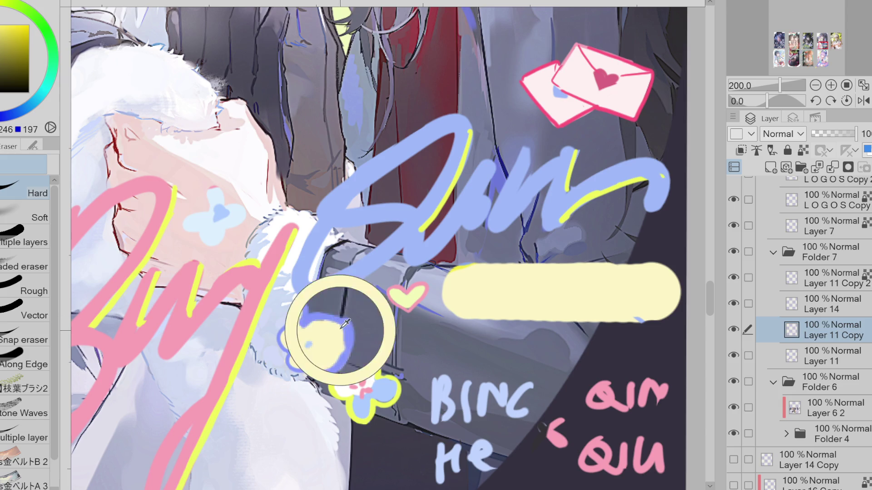
# Step: Draw tiny light-blue petals in the flower's centre
pyautogui.keyDown('alt'); pyautogui.click(345, 334); pyautogui.keyUp('alt')
pyautogui.keyDown('alt'); pyautogui.click(350, 333); pyautogui.keyUp('alt')
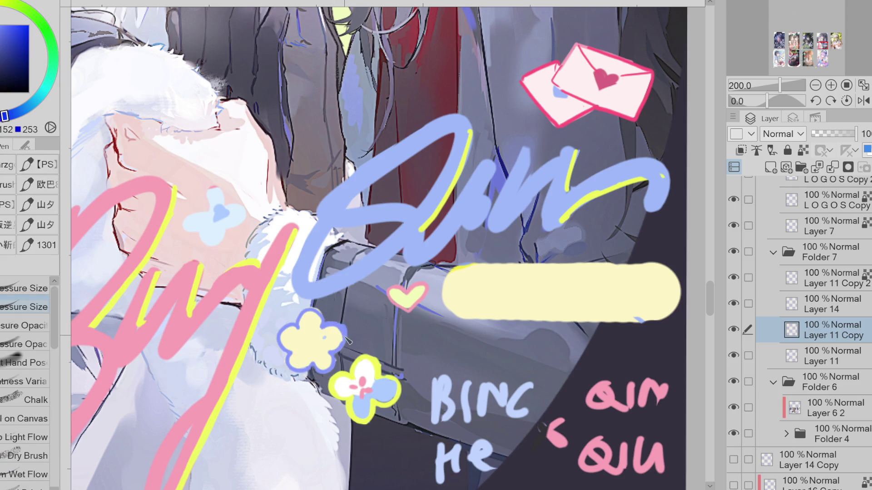
pyautogui.press('e')
pyautogui.keyDown('alt'); pyautogui.click(324, 337); pyautogui.keyUp('alt')
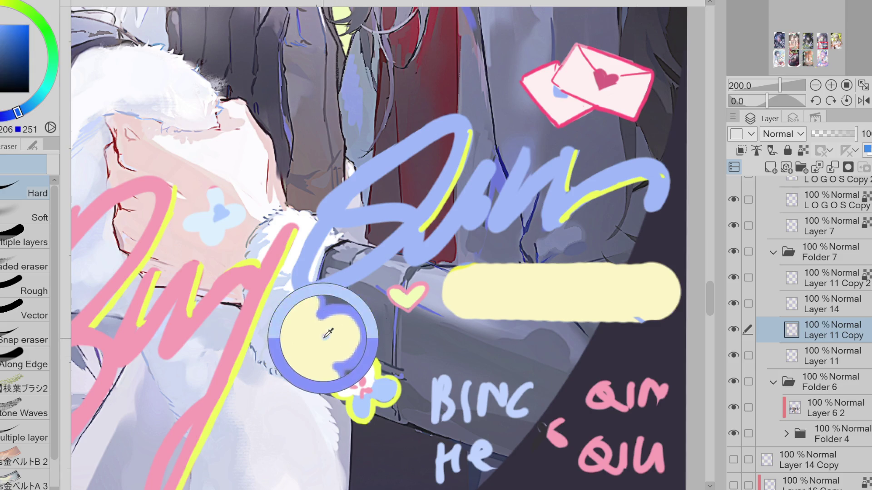
pyautogui.press('p')
pyautogui.click(312, 334)
pyautogui.moveTo(311, 337)
pyautogui.mouseDown()
pyautogui.moveTo(307, 348)
pyautogui.moveTo(315, 341)
pyautogui.mouseUp()
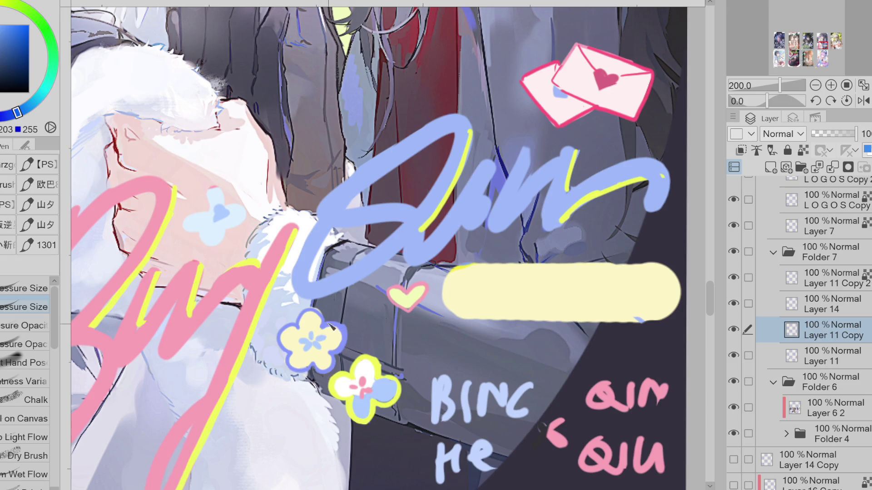
# Step: Sample light and deeper blues from the pale-blue flower, ending on the lettering's pink
pyautogui.press('e')
pyautogui.keyDown('alt'); pyautogui.click(318, 314); pyautogui.keyUp('alt')
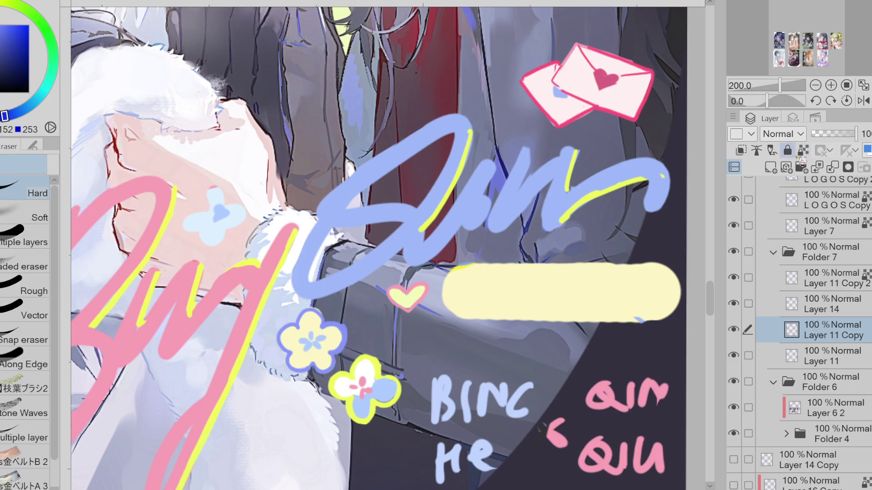
pyautogui.press('p')
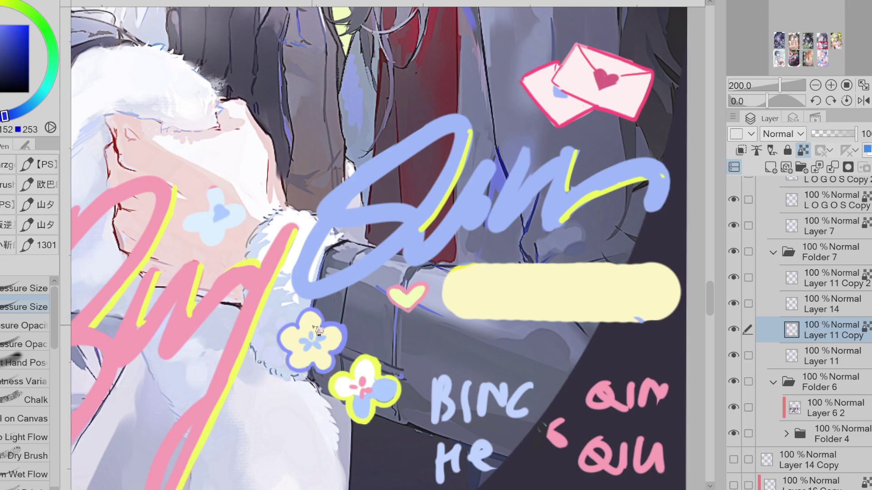
pyautogui.keyDown('alt'); pyautogui.click(213, 227); pyautogui.keyUp('alt')
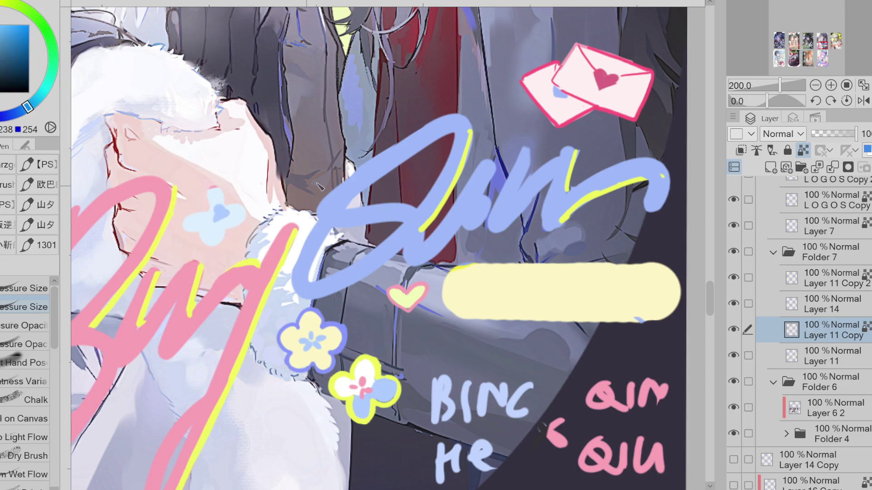
pyautogui.keyDown('alt'); pyautogui.click(220, 214); pyautogui.keyUp('alt')
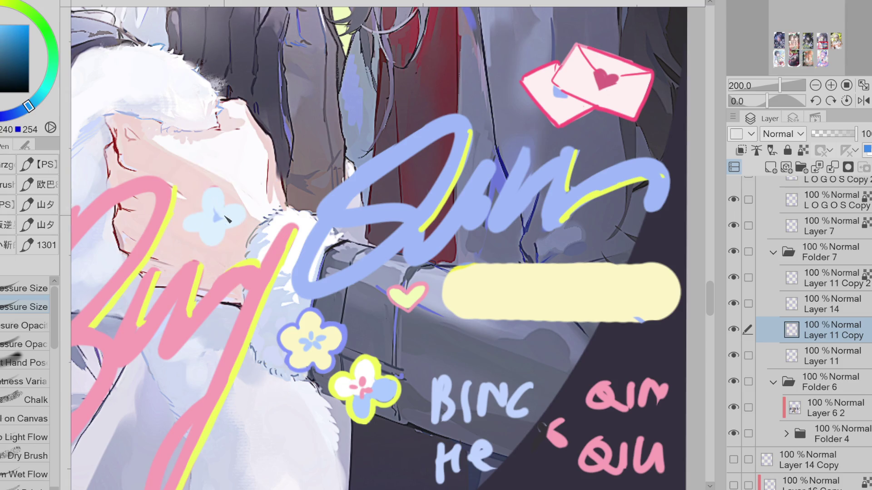
pyautogui.keyDown('alt'); pyautogui.click(223, 219); pyautogui.keyUp('alt')
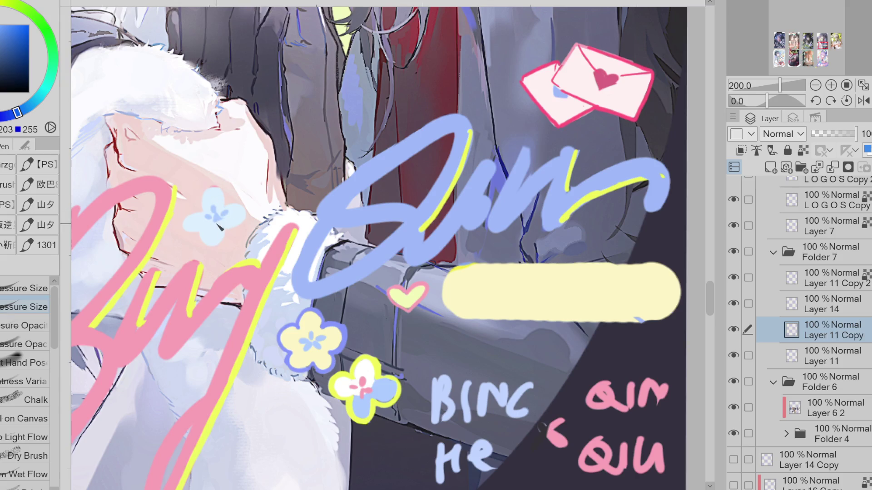
pyautogui.keyDown('alt'); pyautogui.click(224, 210); pyautogui.keyUp('alt')
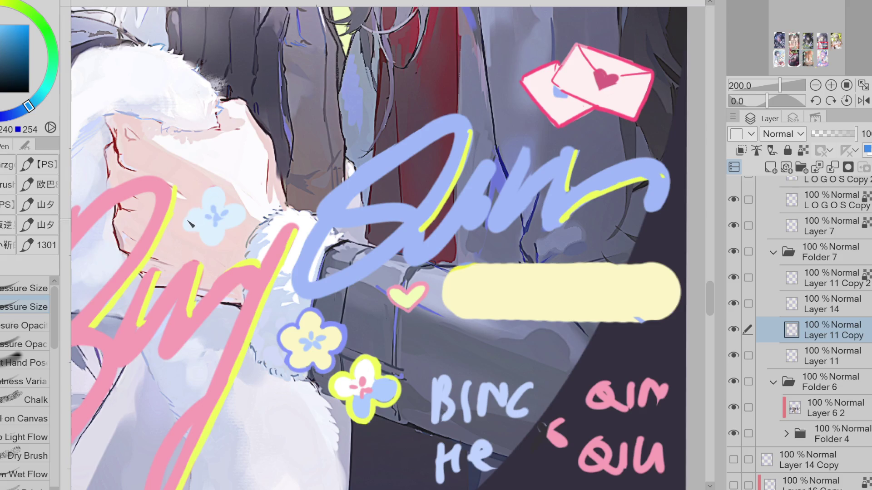
pyautogui.press('e')
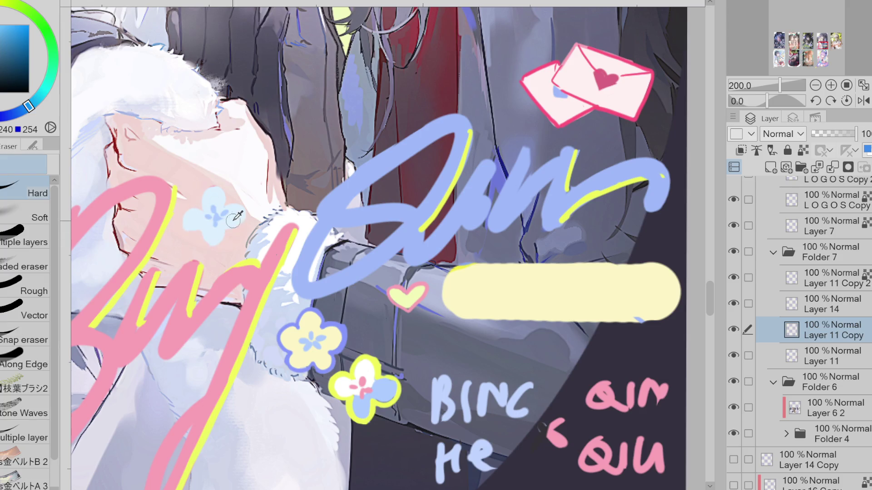
pyautogui.press('p')
pyautogui.keyDown('alt'); pyautogui.click(232, 283); pyautogui.keyUp('alt')
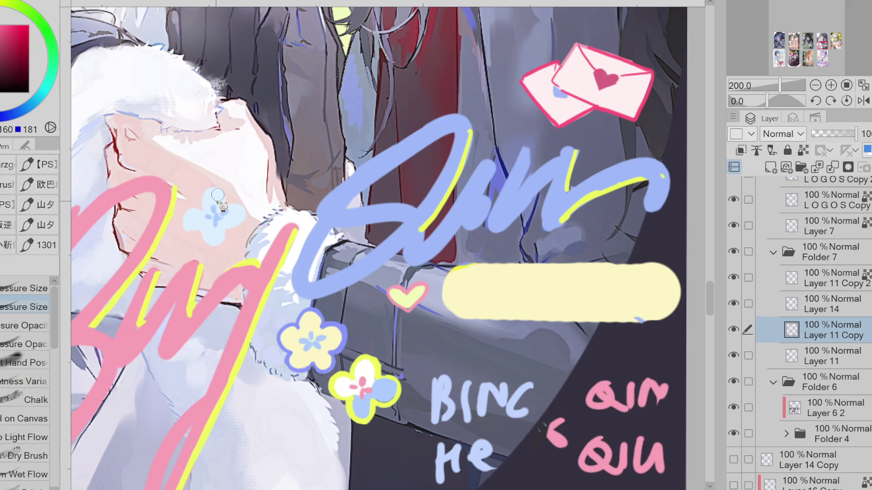